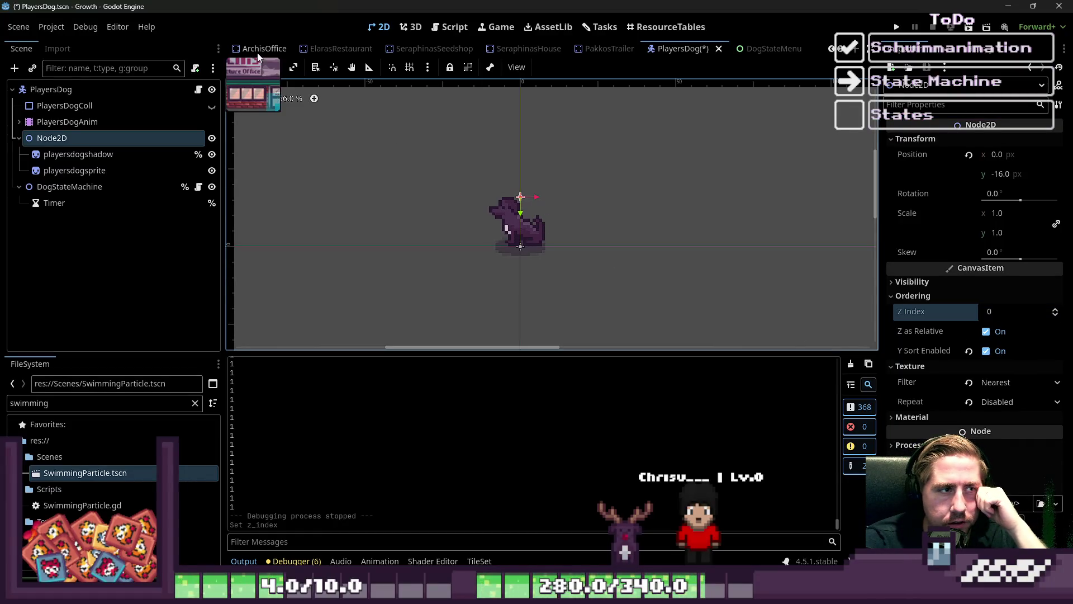
Show the 2D editor and filter the FileSystem by 'world' to list OldWorld.tscn and World.tscn.
click(384, 35)
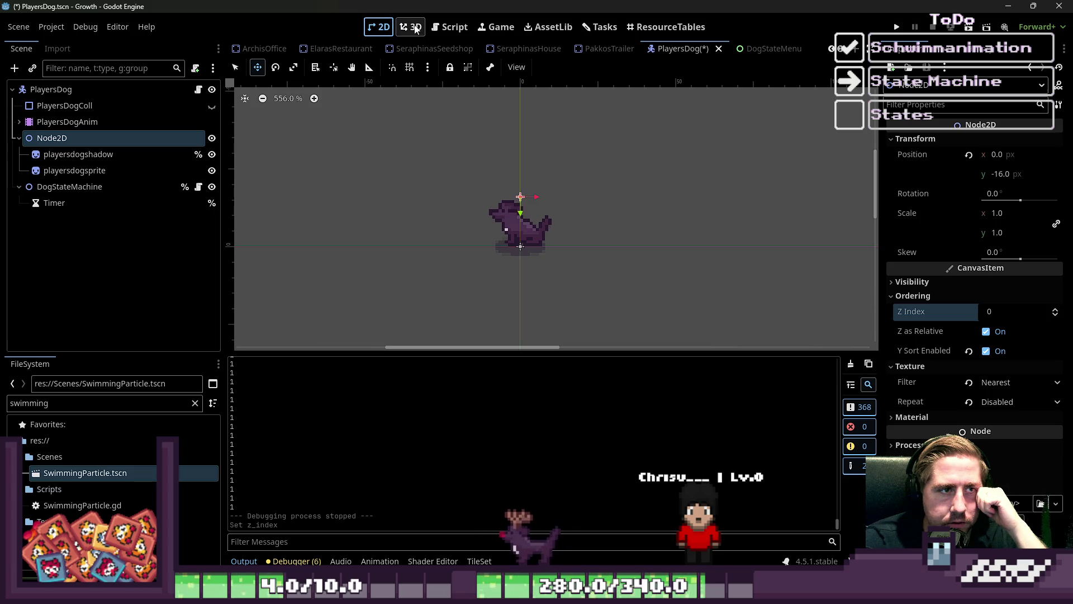
scroll(240, 48, up, 8)
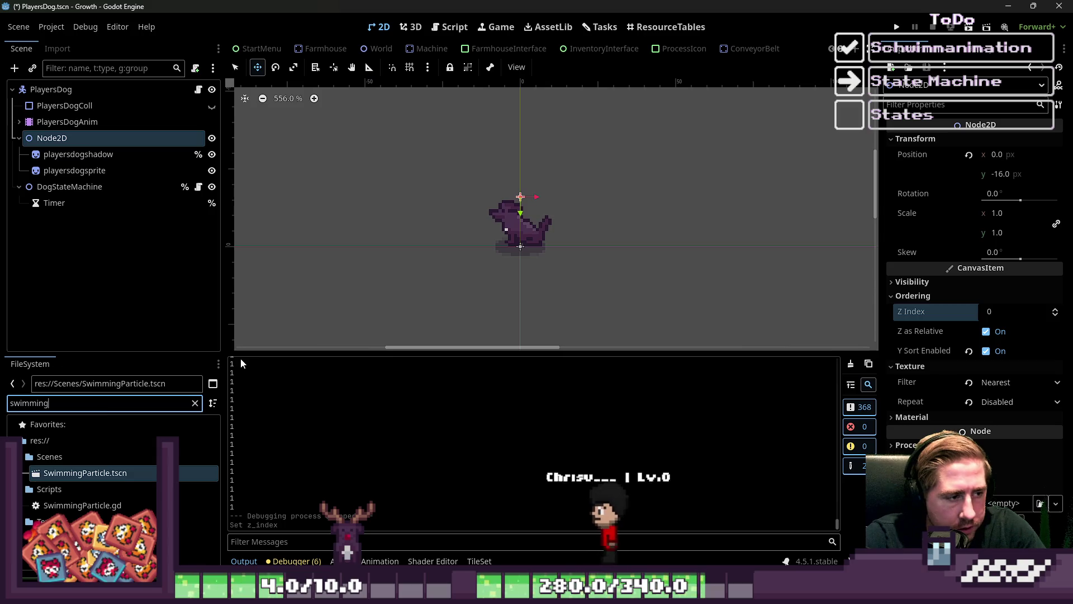
text(world)
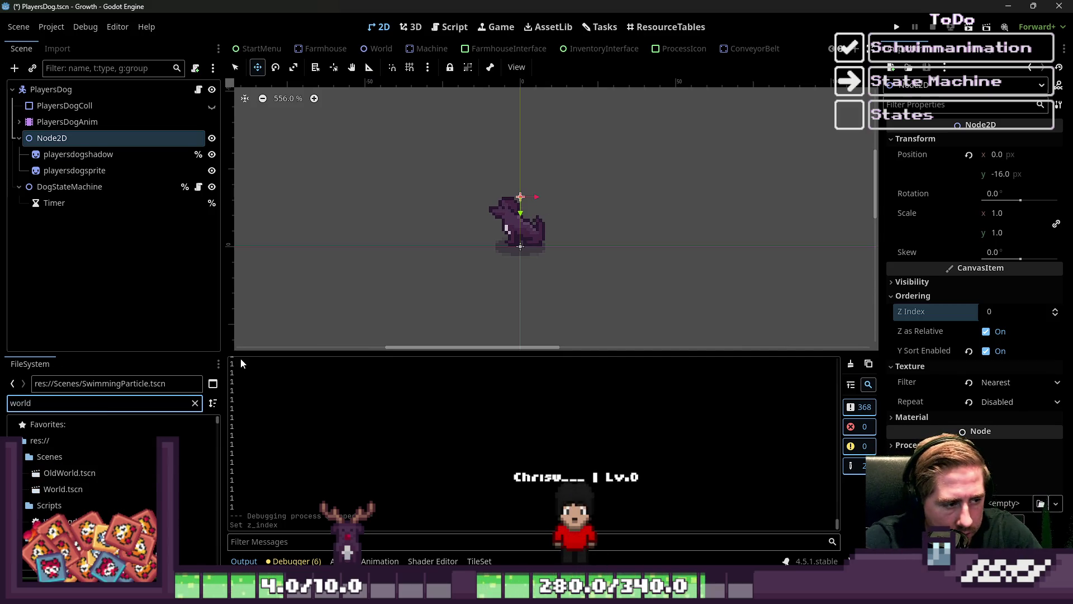
Open World.tscn and step through its tilemap layers in the Scene dock.
double_click(63, 489)
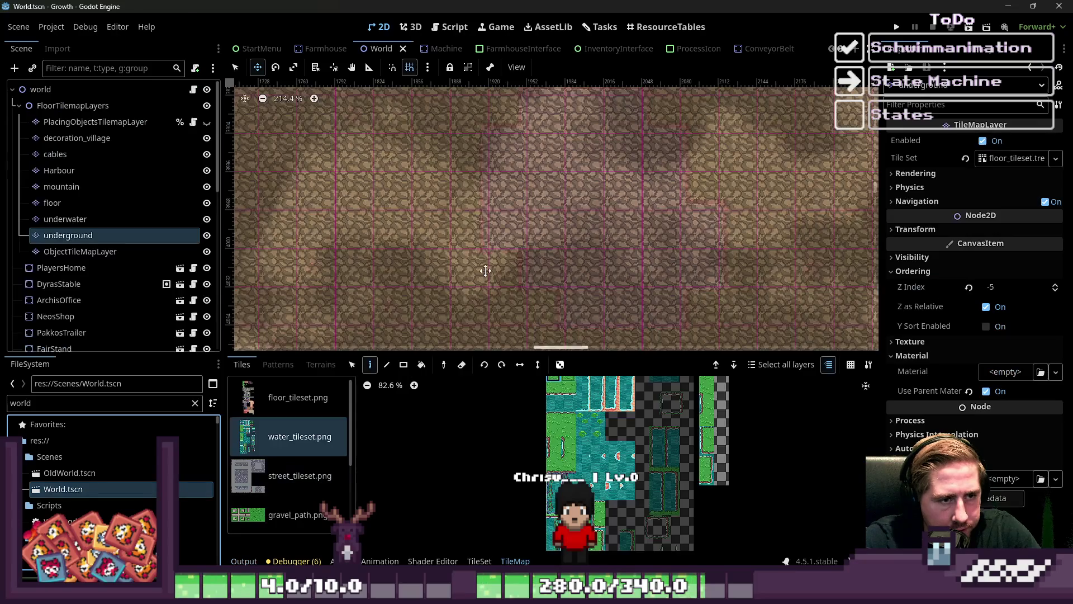
click(59, 171)
click(73, 138)
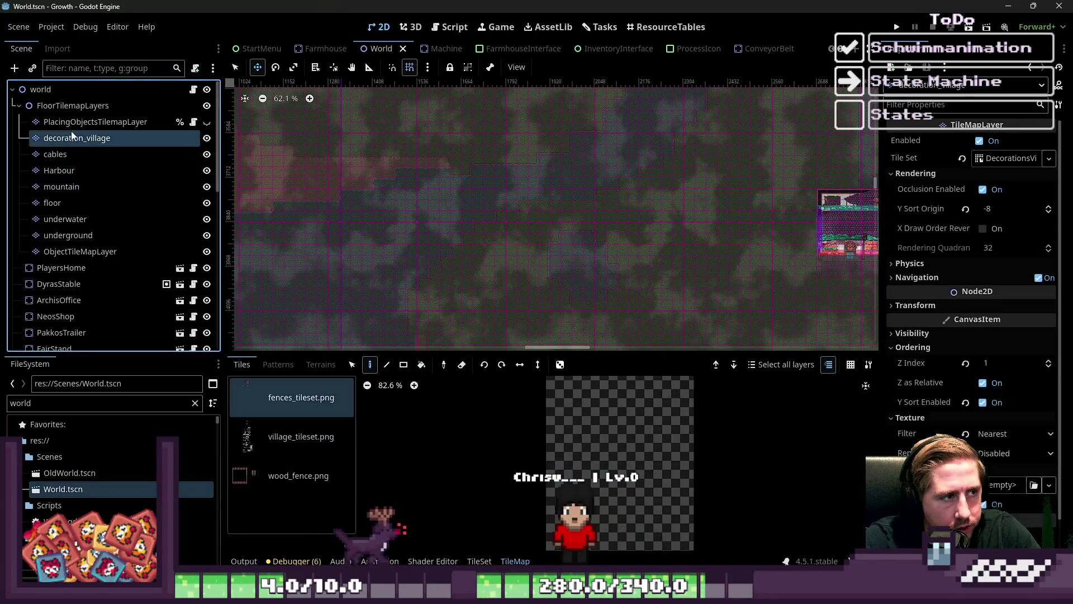
click(93, 122)
key(Down)
click(93, 122)
scroll(586, 216, down, 5)
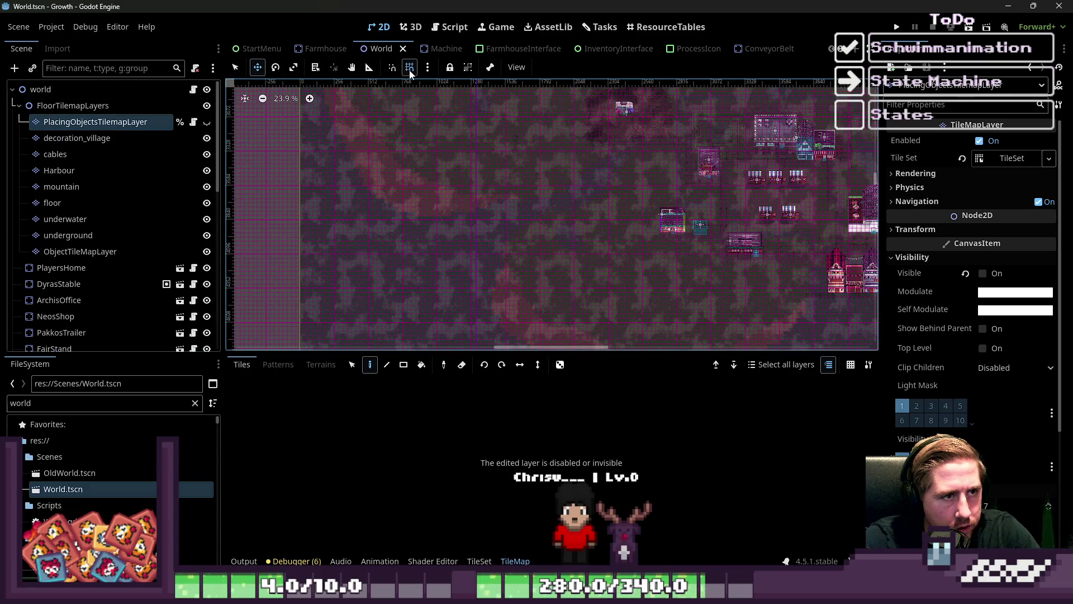
scroll(568, 254, up, 6)
key(Down)
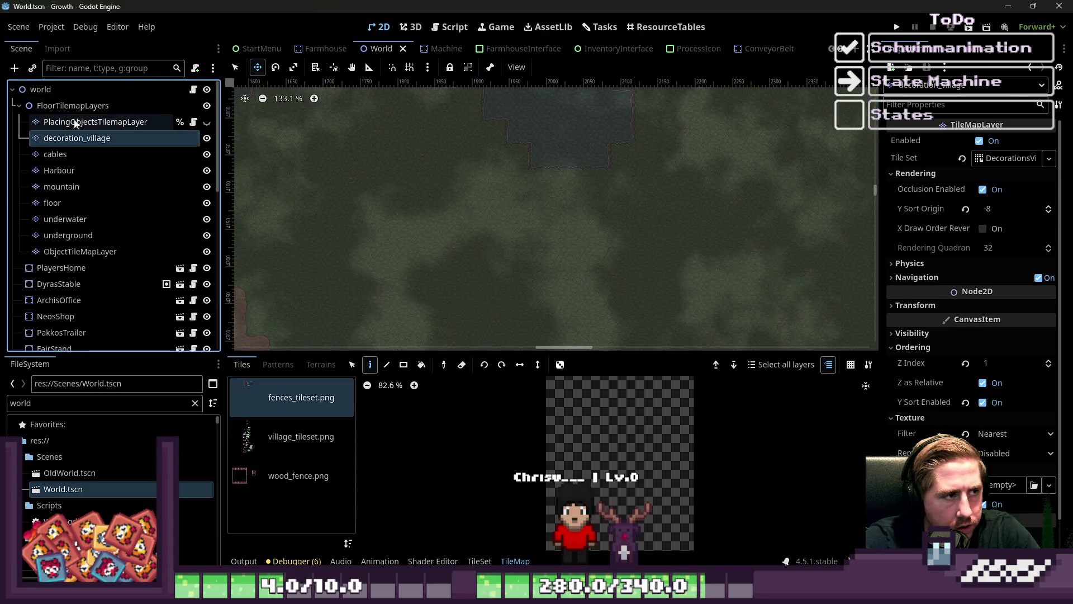
key(Up)
key(Up)
scroll(456, 289, up, 1)
scroll(456, 289, up, 4)
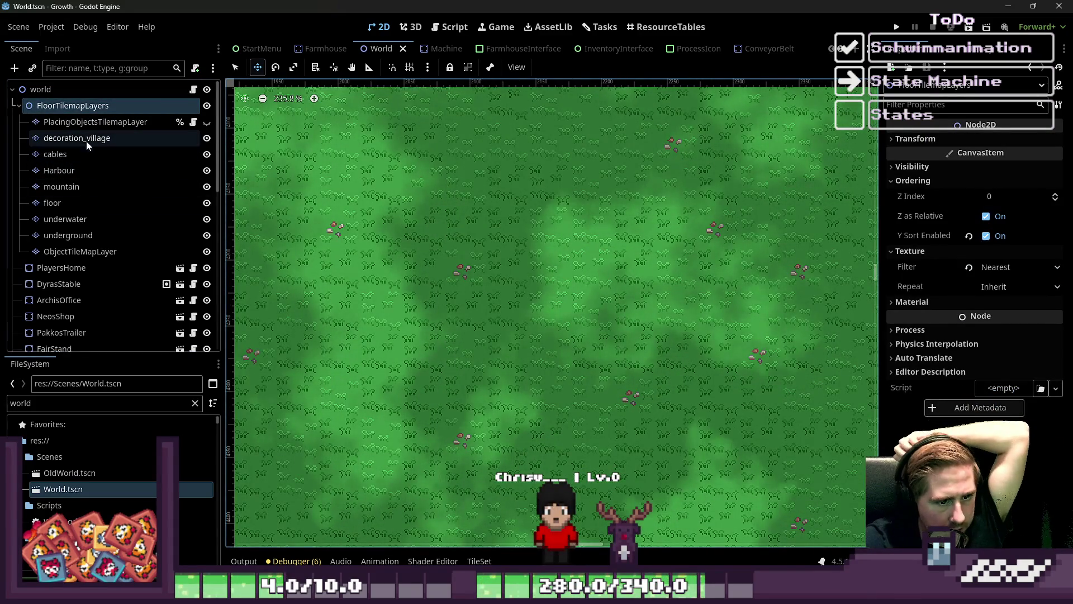
Hide PlacingObjectsTilemapLayer and select ObjectTileMapLayer for painting.
click(111, 124)
scroll(448, 232, down, 5)
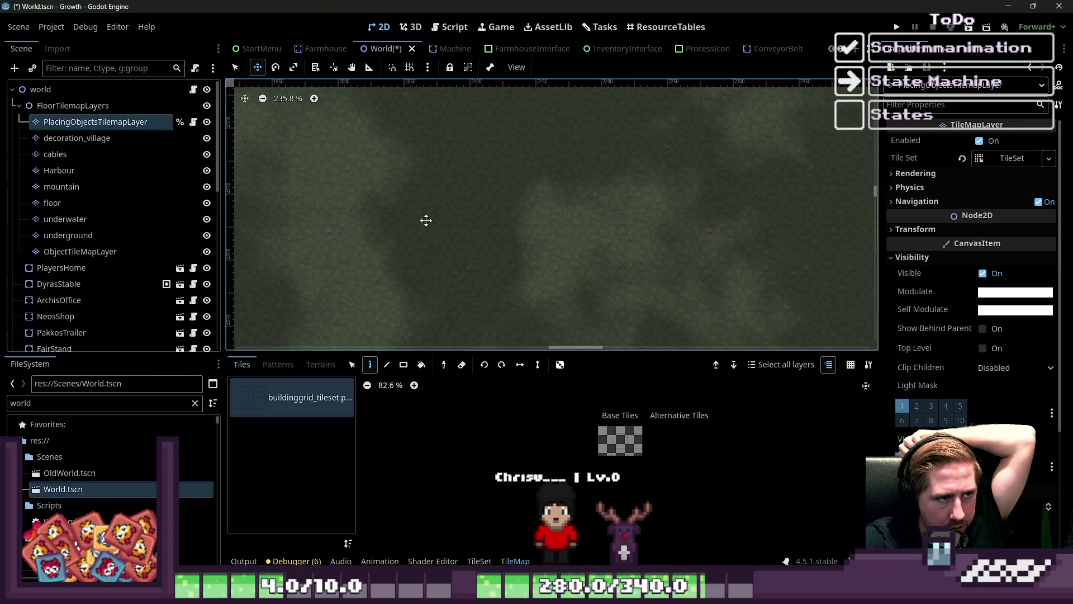
click(207, 123)
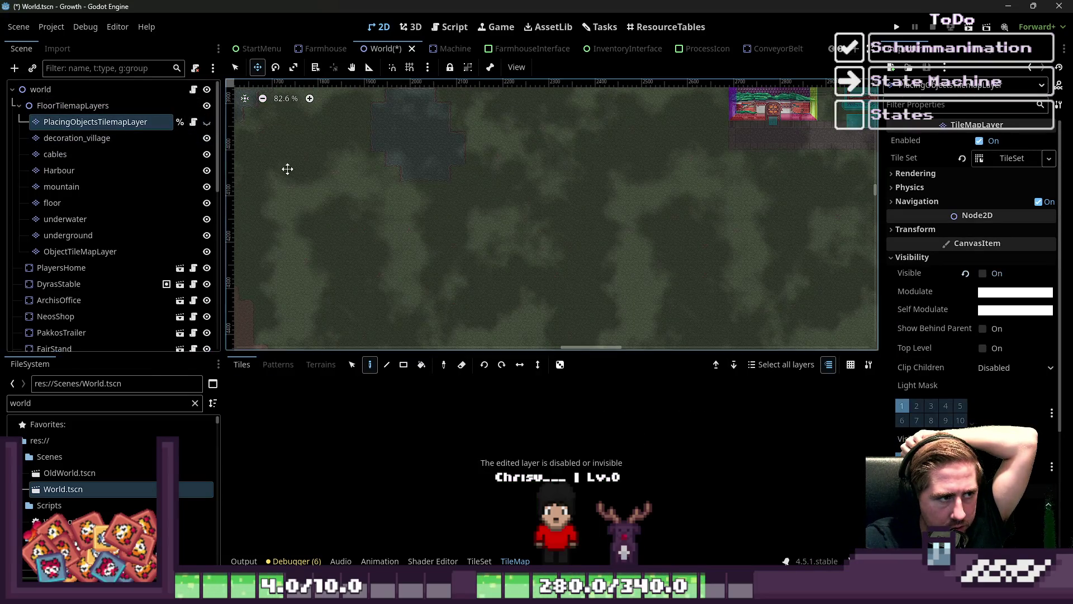
click(106, 251)
Paint a green tree from tree_sprite_sheet.png onto the grass, then filter files for 'PlayerDog'.
scroll(474, 226, down, 1)
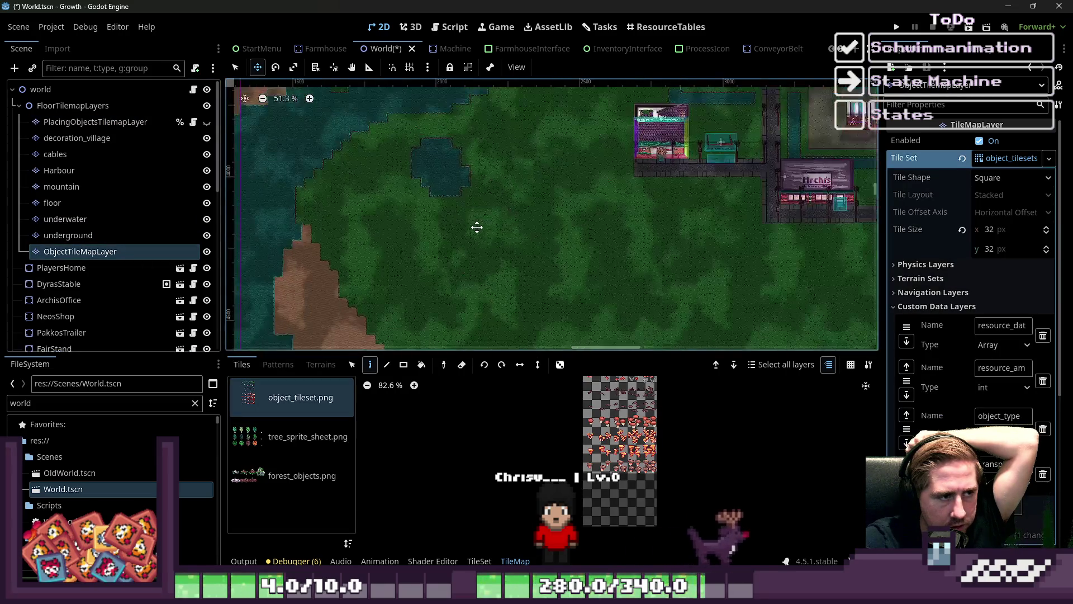
scroll(474, 225, up, 3)
click(285, 448)
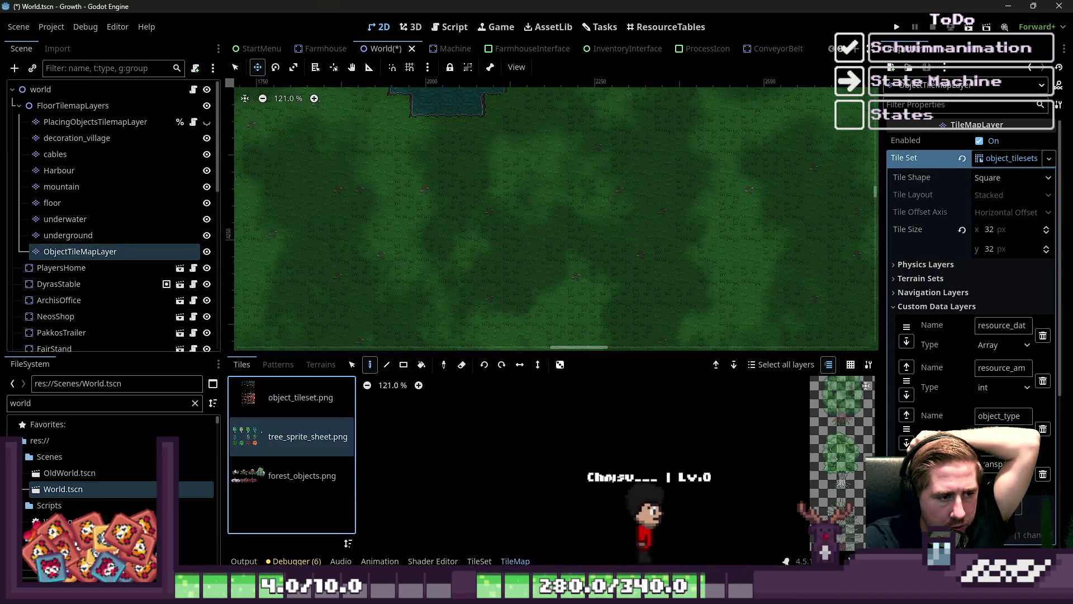
scroll(665, 446, down, 6)
scroll(645, 416, up, 5)
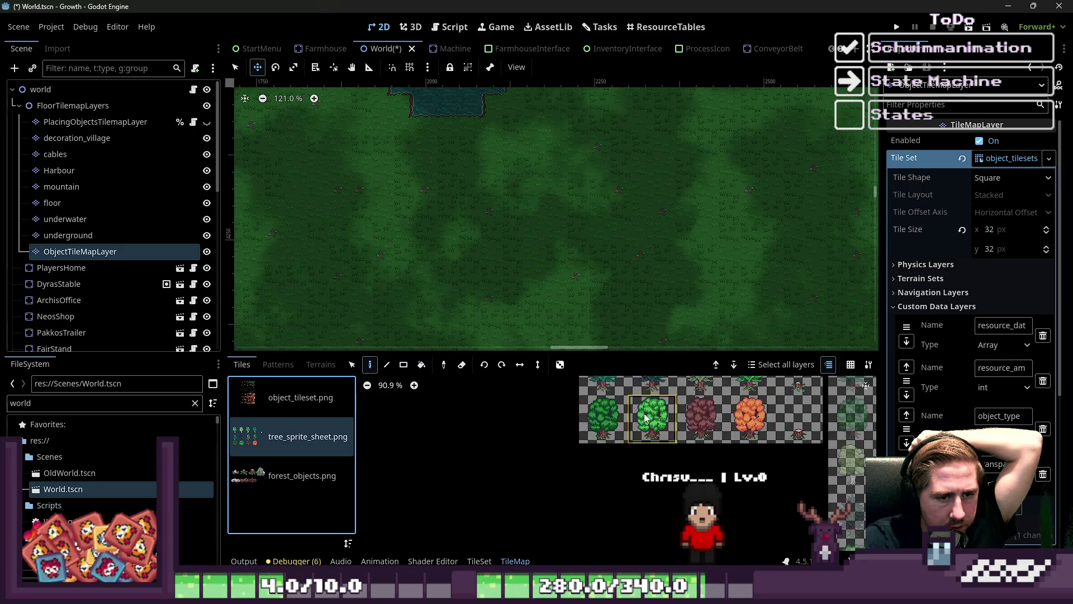
scroll(447, 224, up, 5)
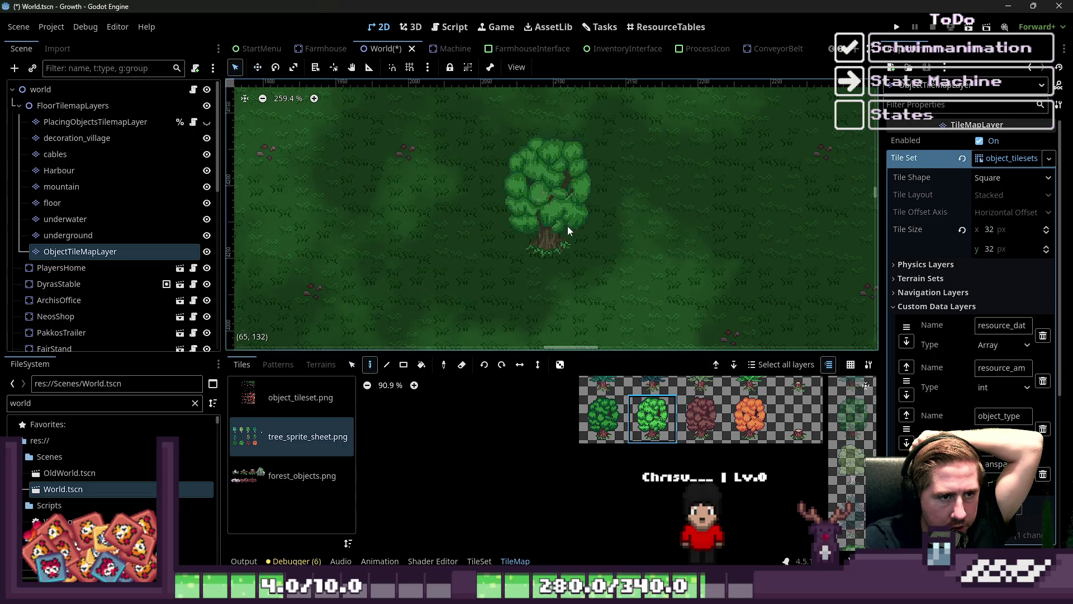
click(565, 235)
double_click(46, 403)
text(PlayerDog)
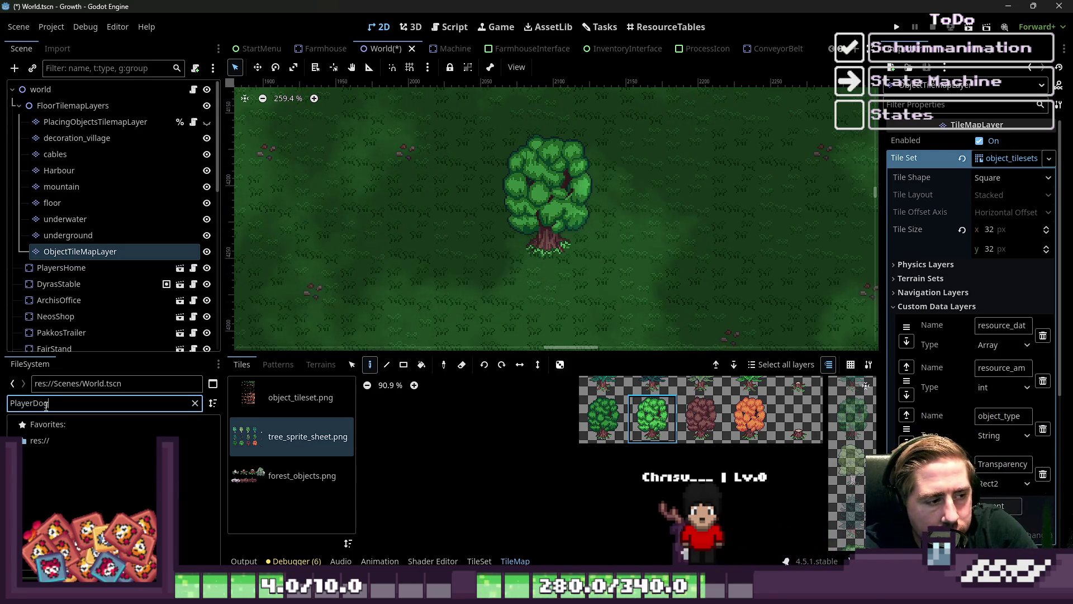
Filter for PlayersDog and drag PlayersDog.tscn into the World scene as an instance.
key(BackSpace)
key(BackSpace)
key(BackSpace)
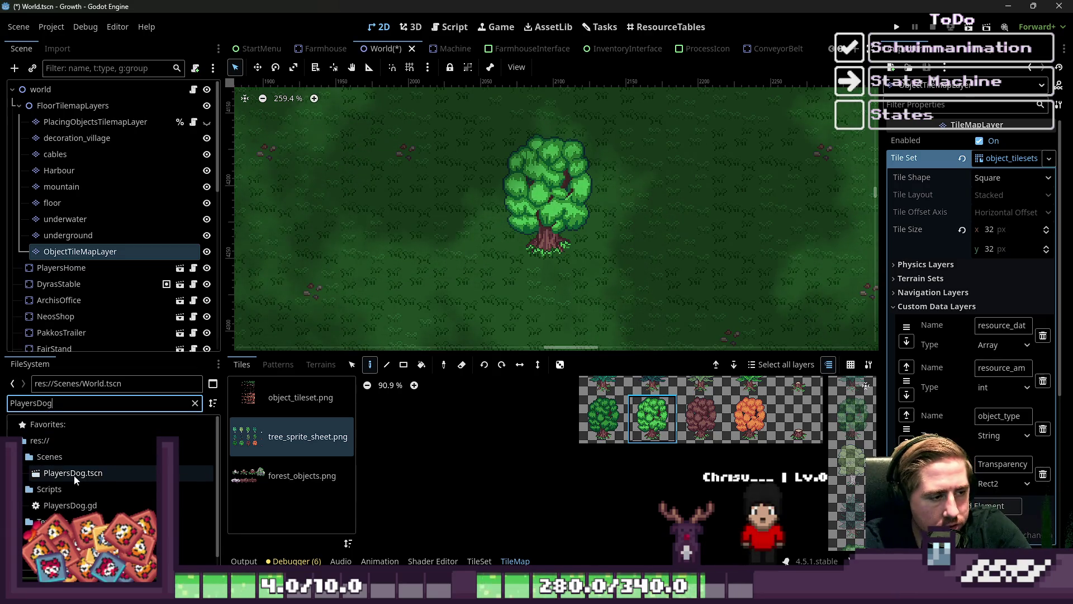
click(78, 474)
drag(43, 98, 42, 96)
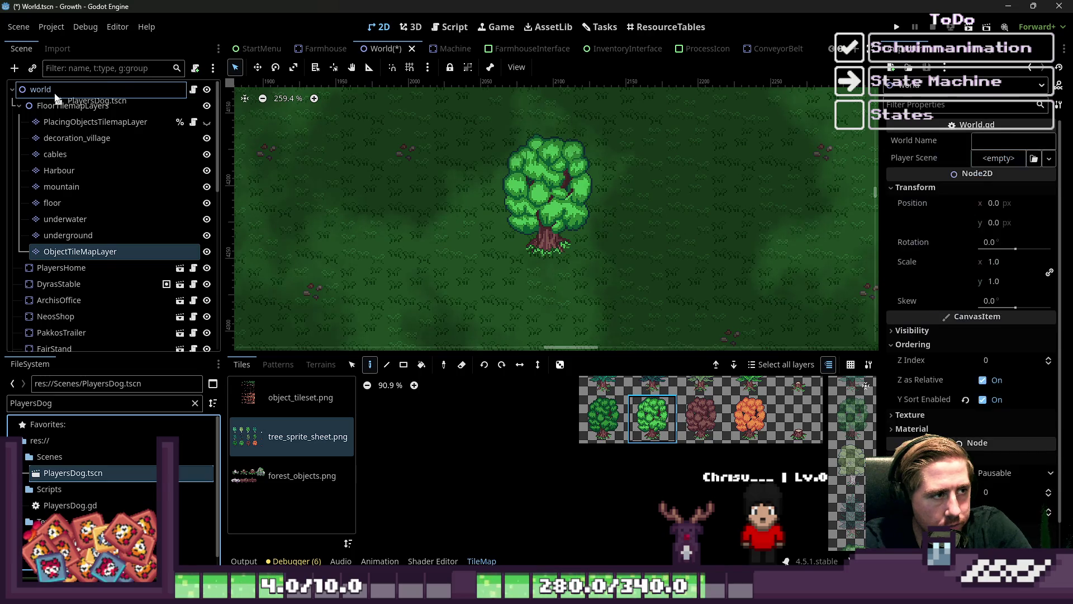
scroll(521, 428, down, 9)
scroll(521, 428, down, 2)
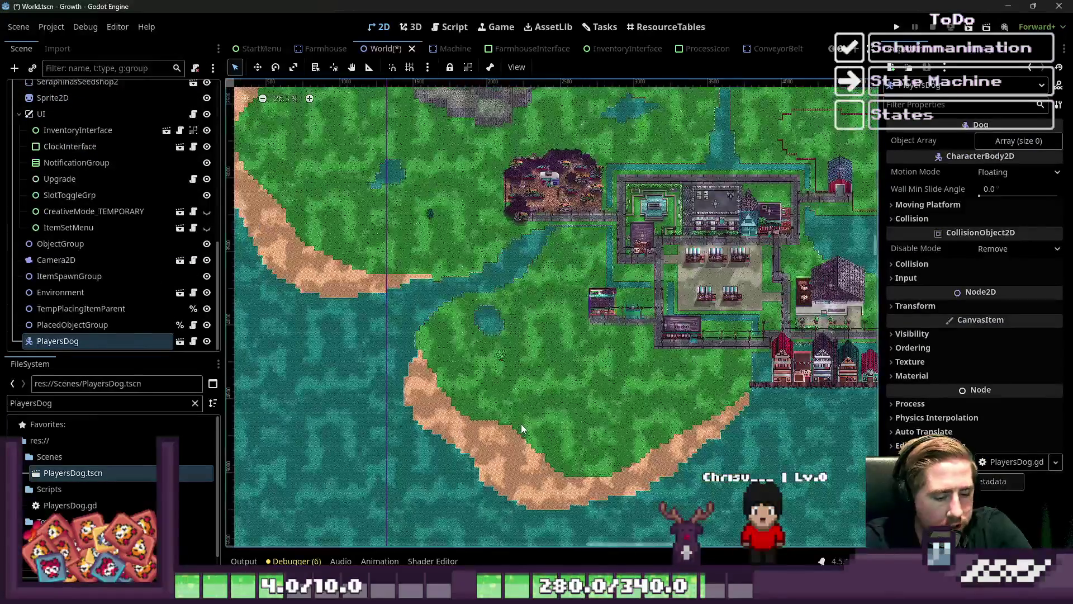
In Move mode, drag the dog across the map to sit beside the tree.
click(257, 68)
drag(531, 425, 497, 422)
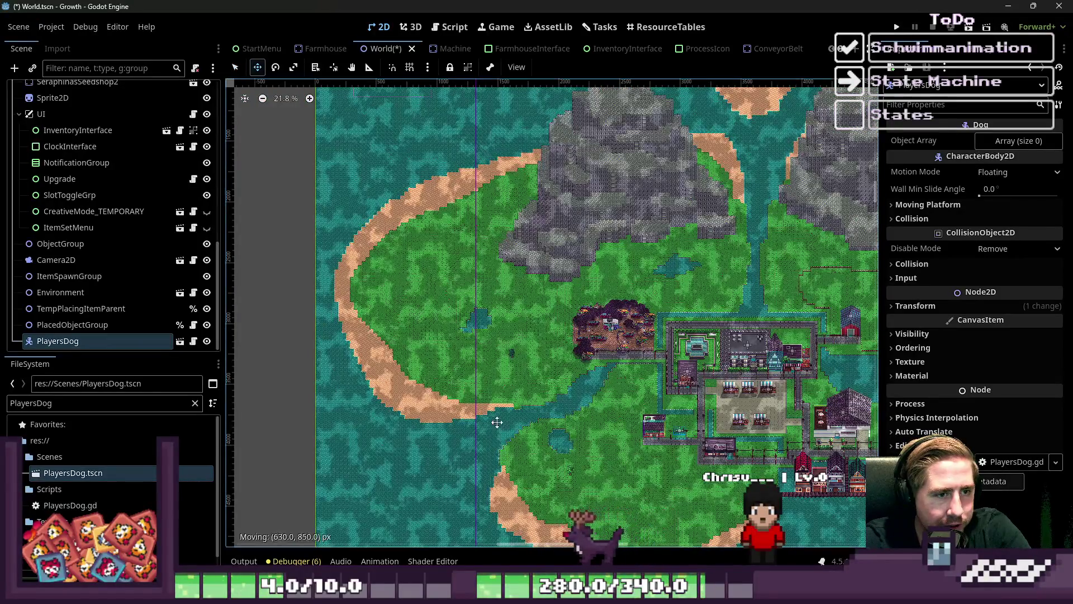
mouse_move(564, 556)
mouse_down()
mouse_move(481, 520)
mouse_move(555, 477)
mouse_up()
scroll(556, 476, up, 10)
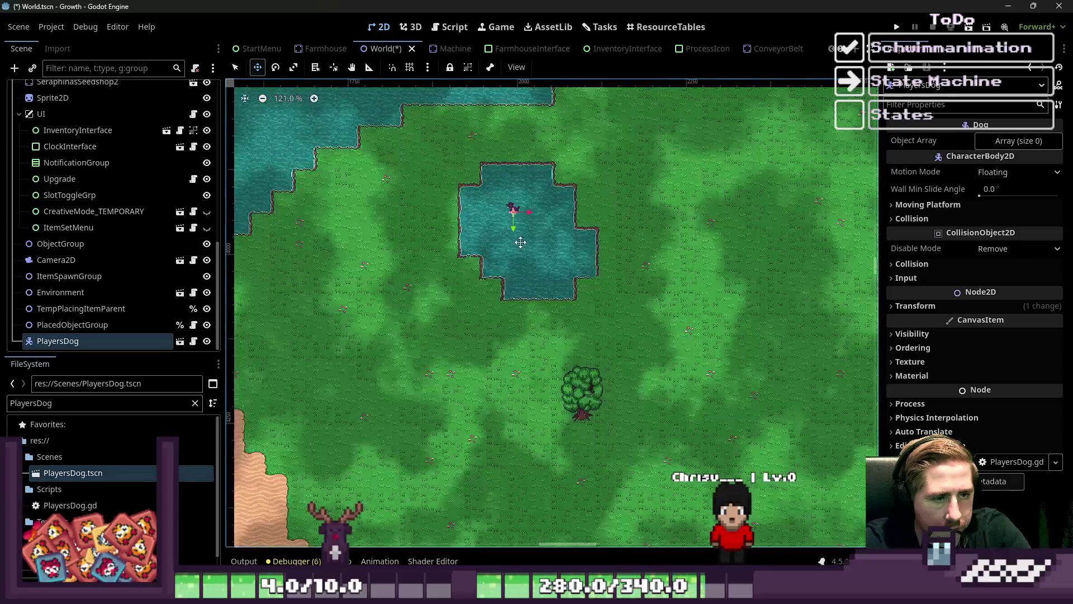
scroll(577, 474, up, 8)
mouse_move(571, 457)
mouse_down()
mouse_move(648, 310)
mouse_move(655, 263)
mouse_move(630, 177)
mouse_move(517, 252)
mouse_up()
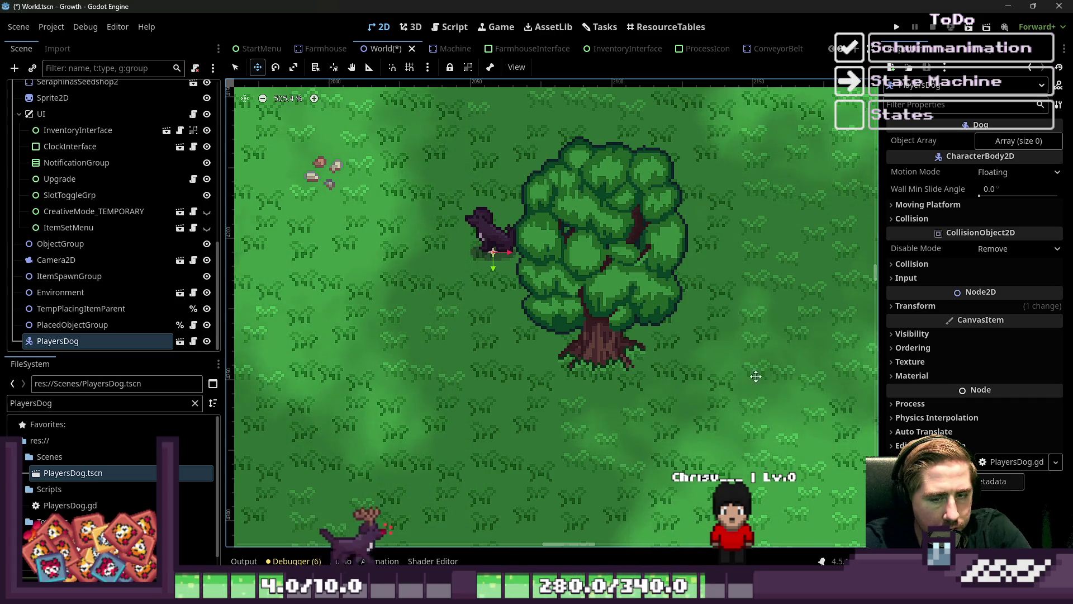
Drag the dog instance into the tree canopy and reselect it.
click(927, 306)
click(932, 306)
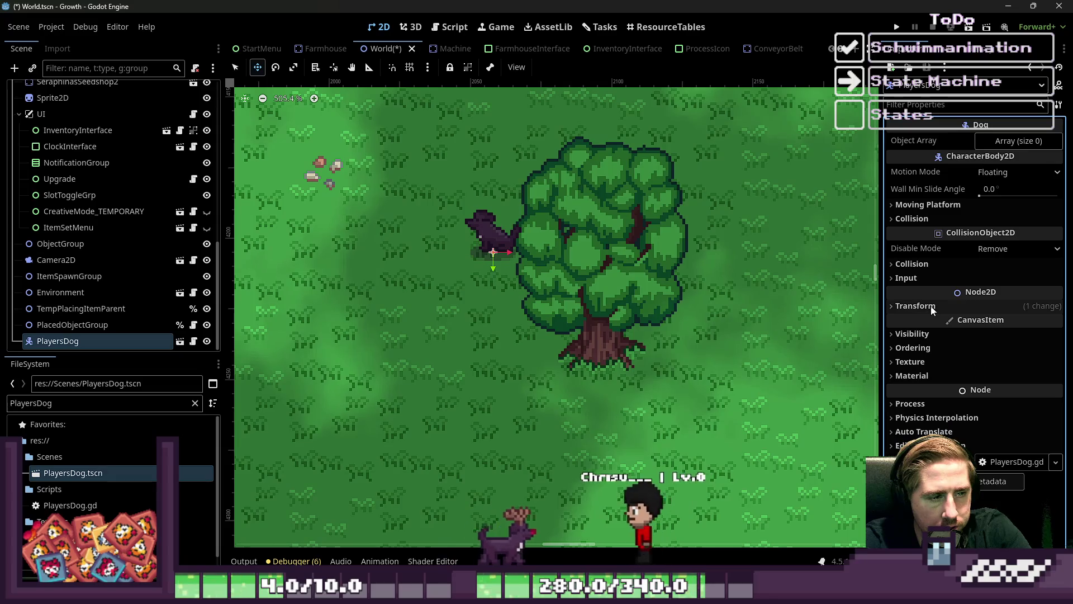
mouse_move(456, 284)
mouse_down()
mouse_move(542, 294)
mouse_move(563, 270)
mouse_move(555, 279)
mouse_up()
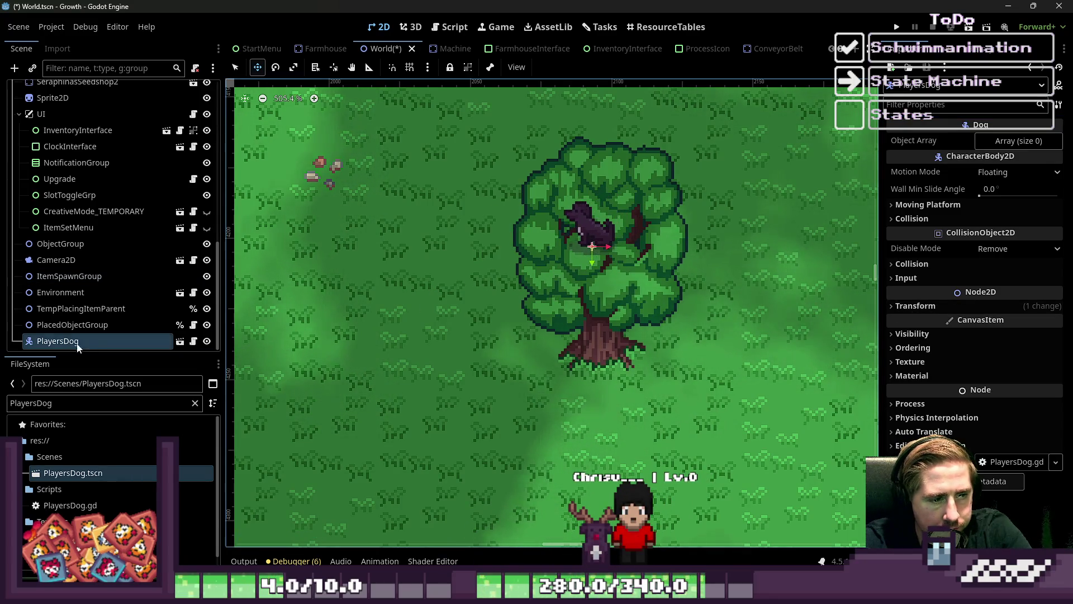
click(72, 324)
click(58, 341)
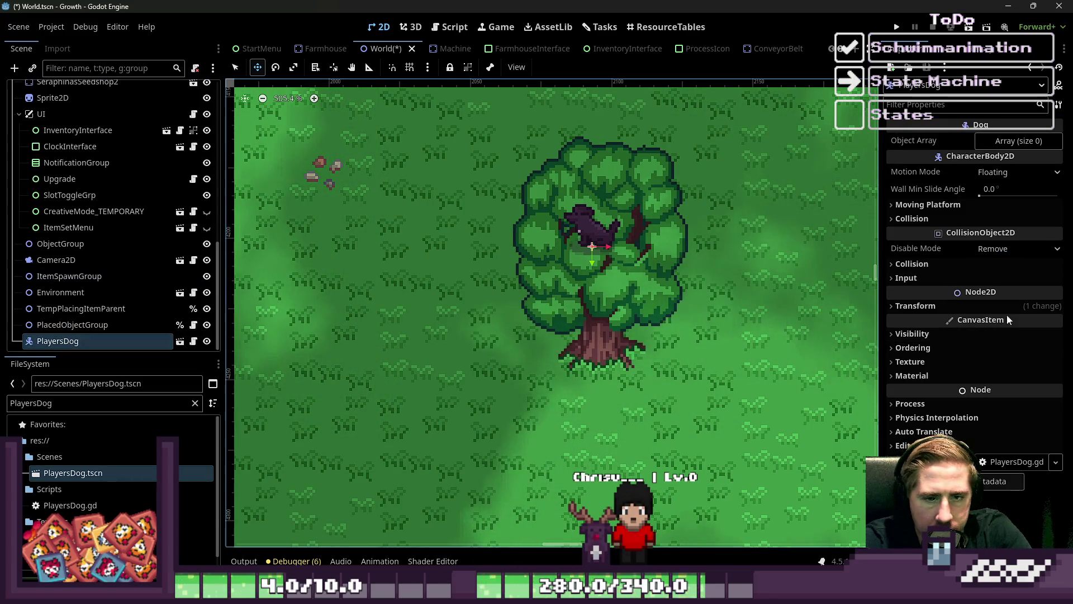
Set the dog's Z Index to 0, place it below the trunk, and open the PlayersDog scene.
click(943, 350)
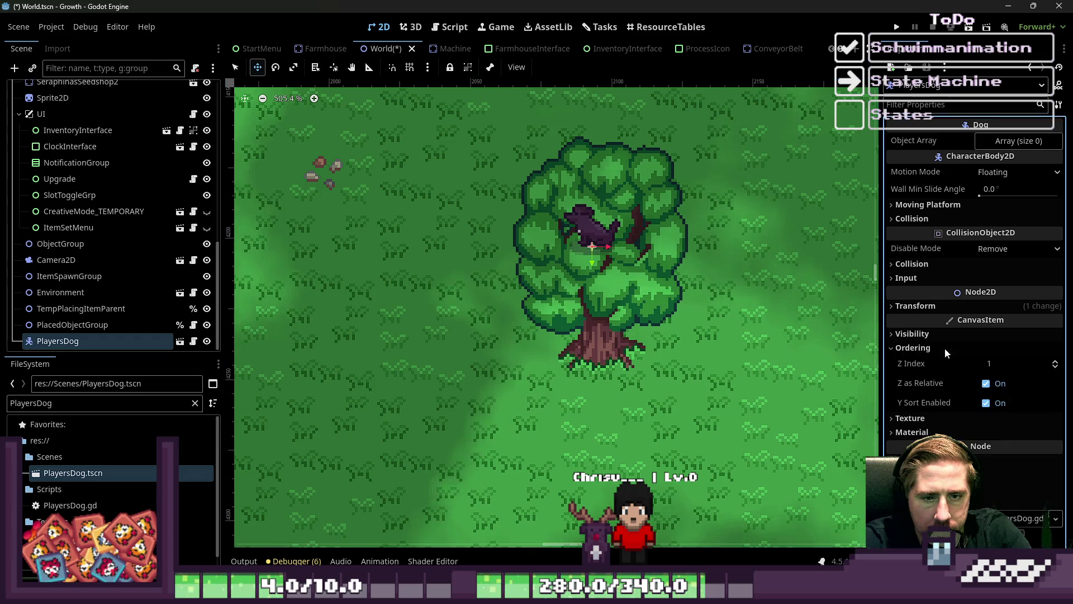
click(1055, 367)
drag(628, 287, 625, 320)
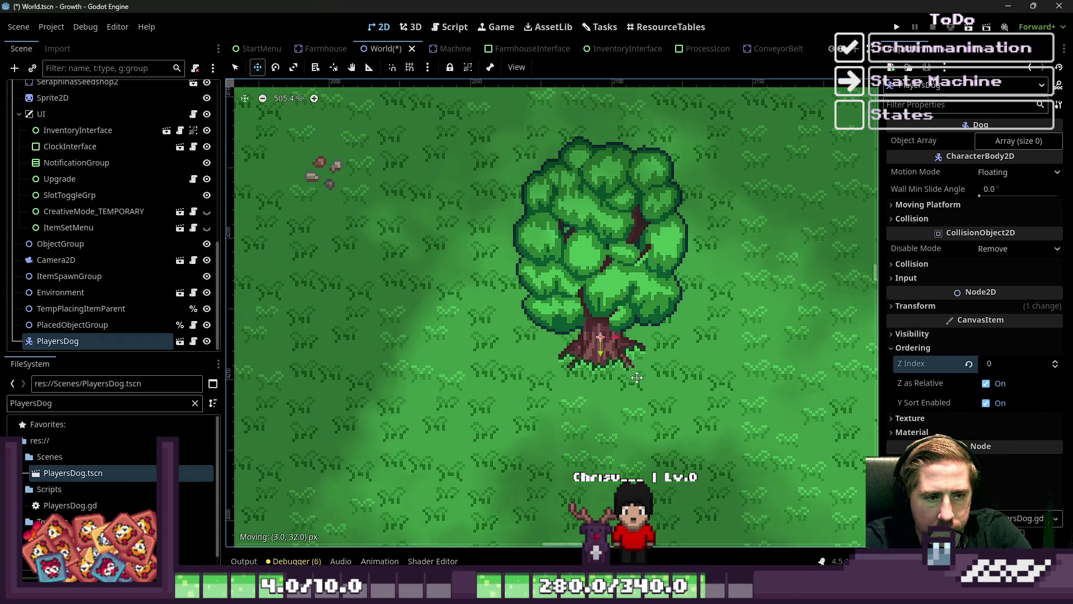
mouse_move(637, 378)
mouse_down()
mouse_move(630, 421)
mouse_move(673, 413)
mouse_up()
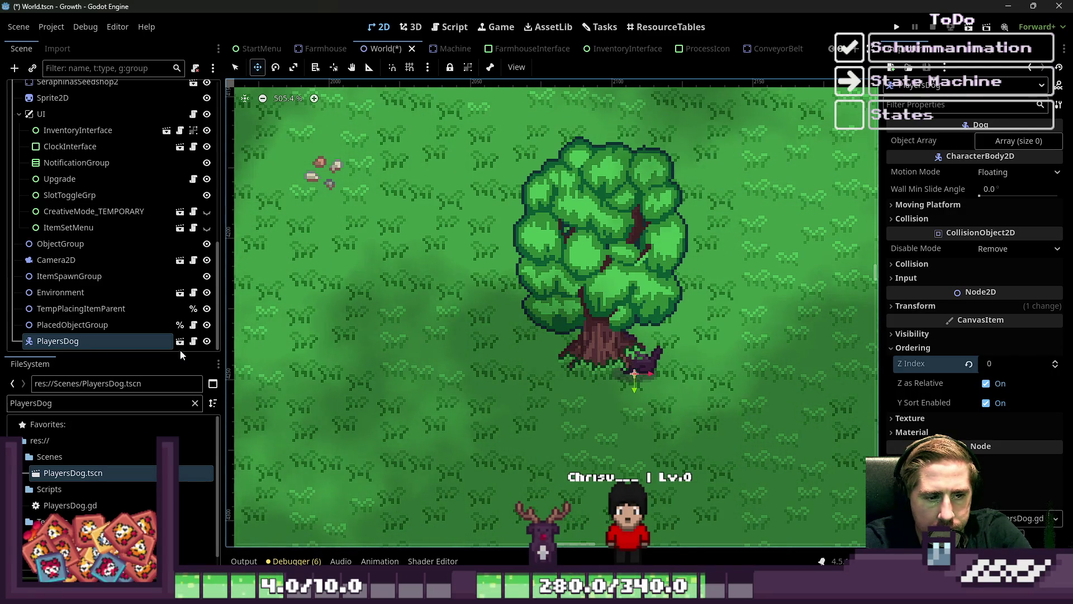
click(206, 341)
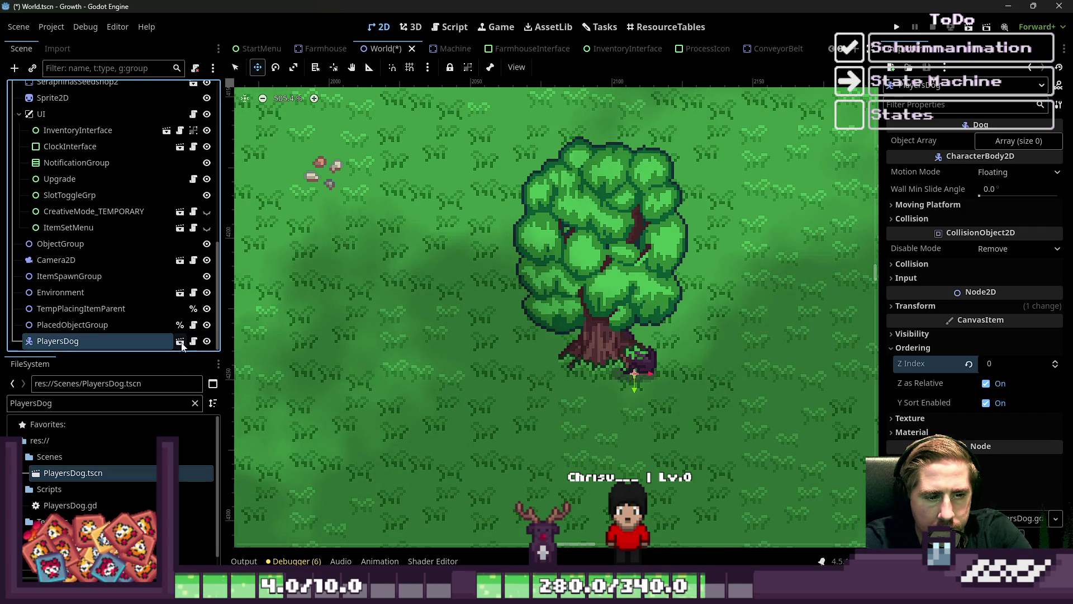
click(180, 343)
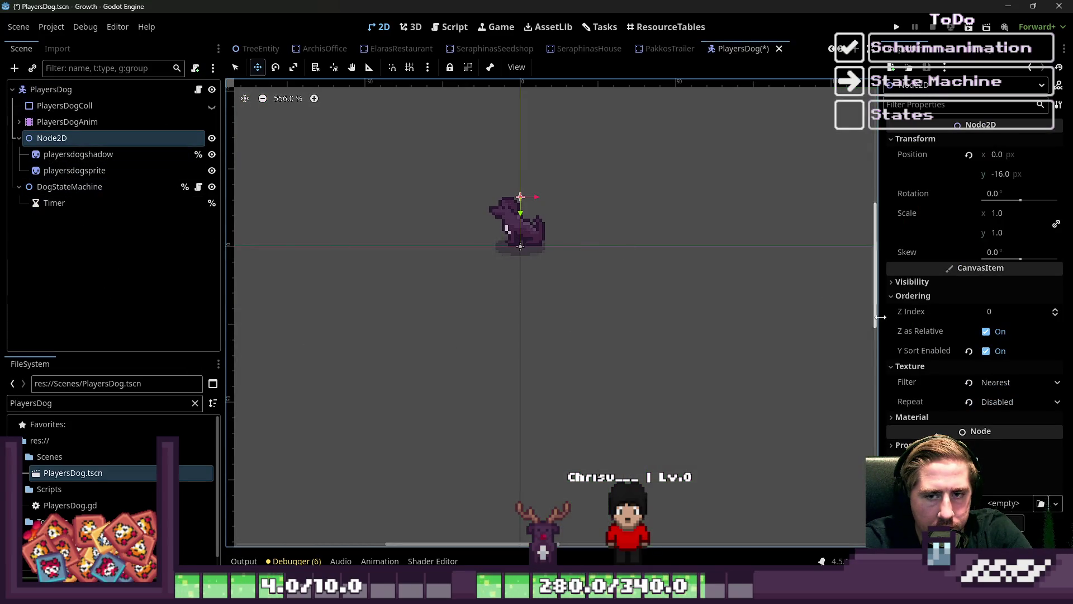
Set the PlayersDog root's Z Index to 0, then review its state machine and sprite nodes.
click(56, 90)
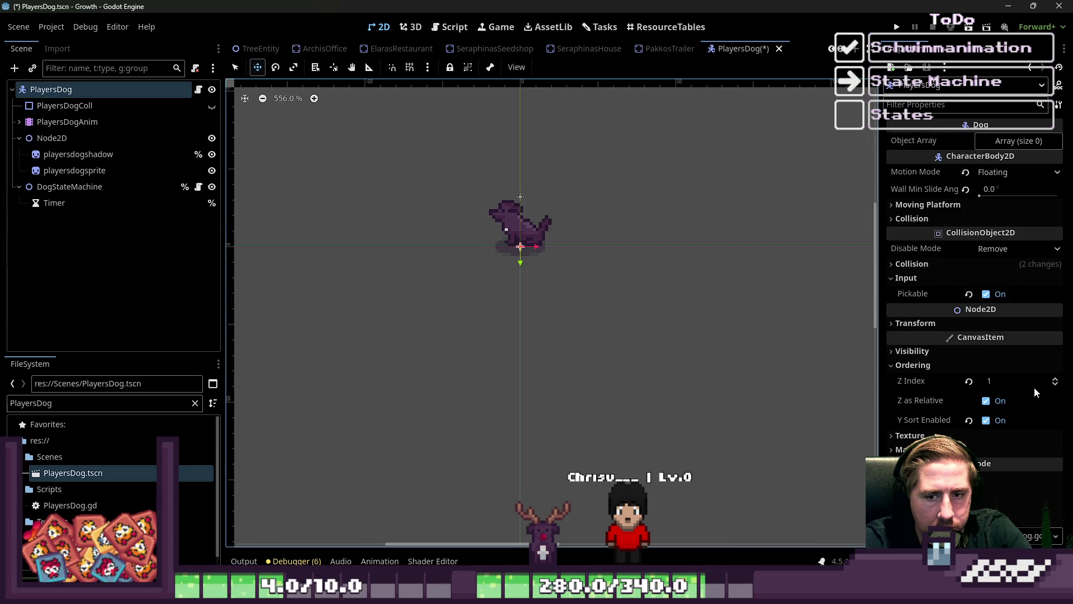
click(1054, 386)
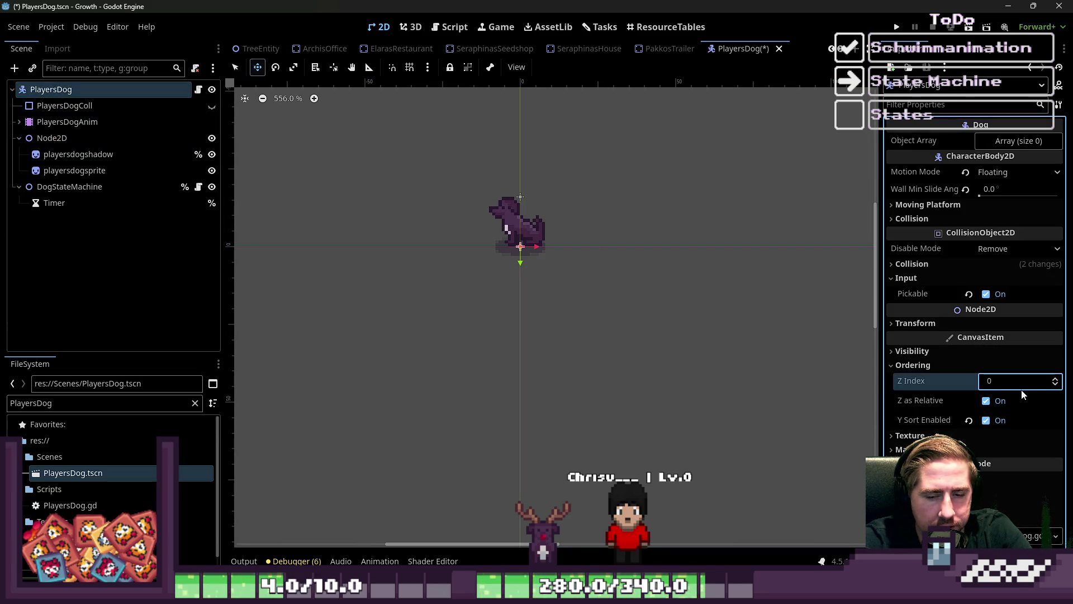
click(76, 154)
click(67, 187)
click(66, 171)
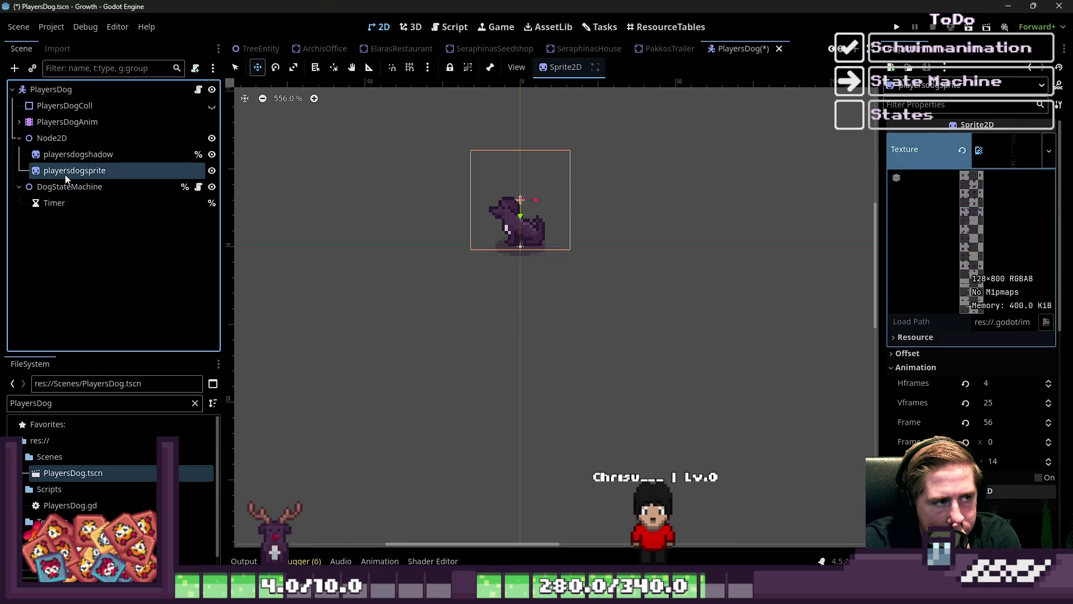
scroll(966, 438, down, 5)
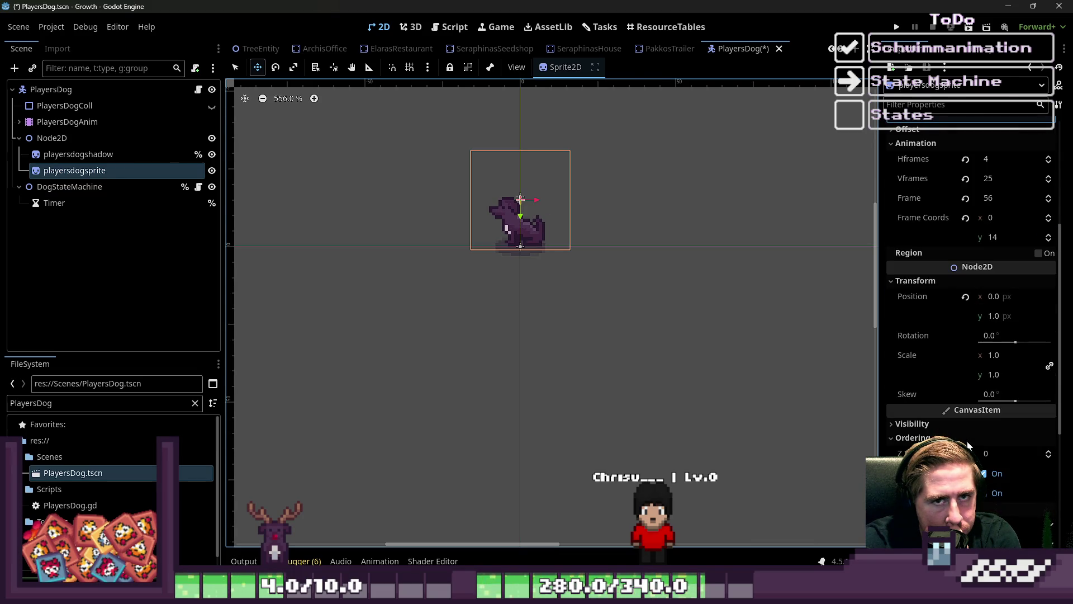
scroll(969, 445, down, 6)
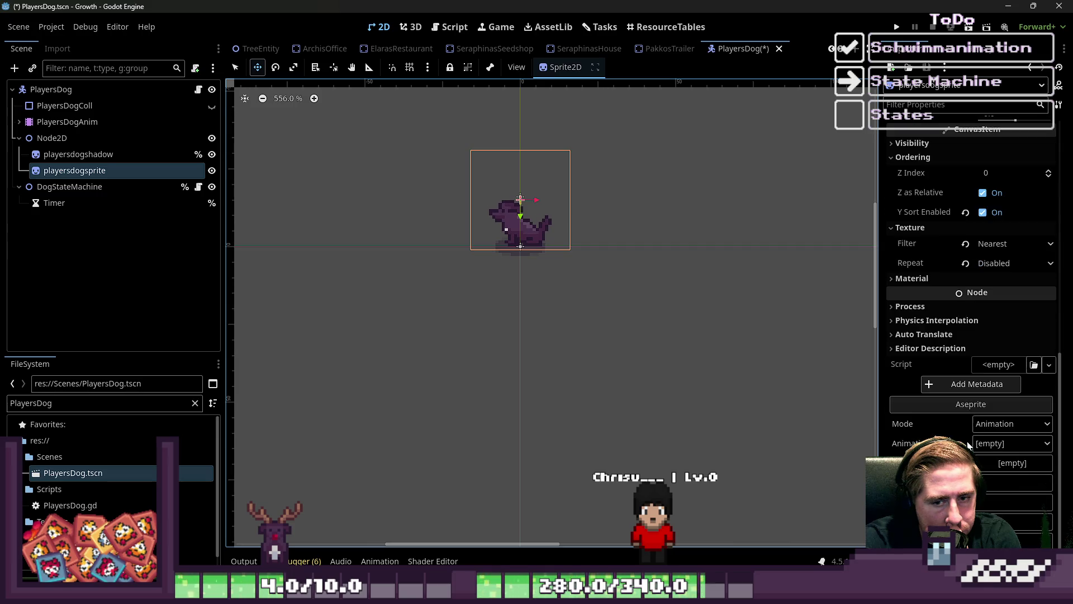
scroll(969, 444, up, 1)
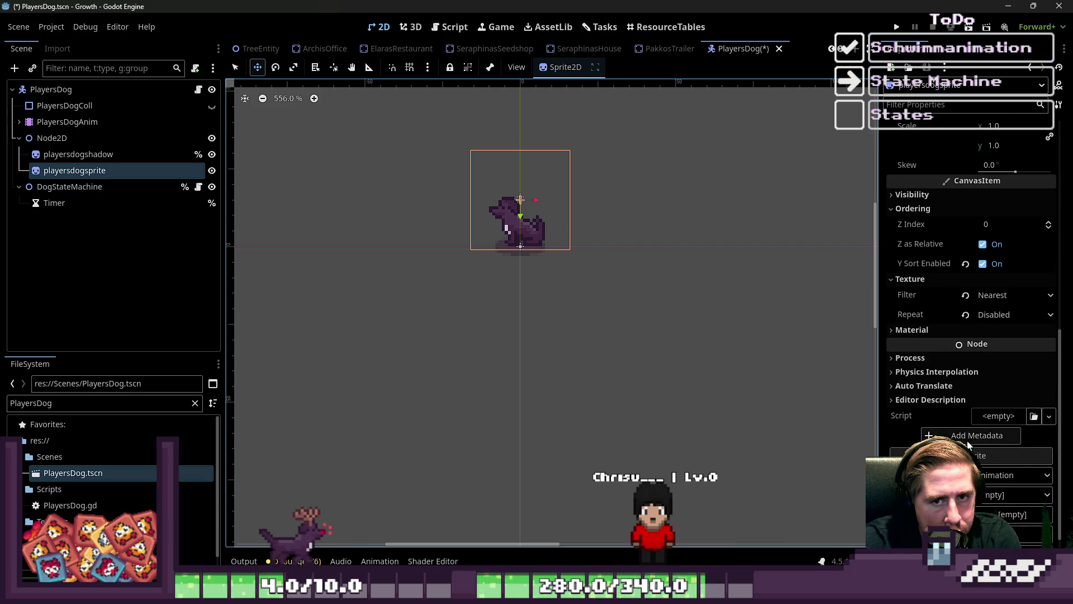
scroll(969, 444, up, 1)
Set the Node2D's Transform Position y to -8.
click(51, 137)
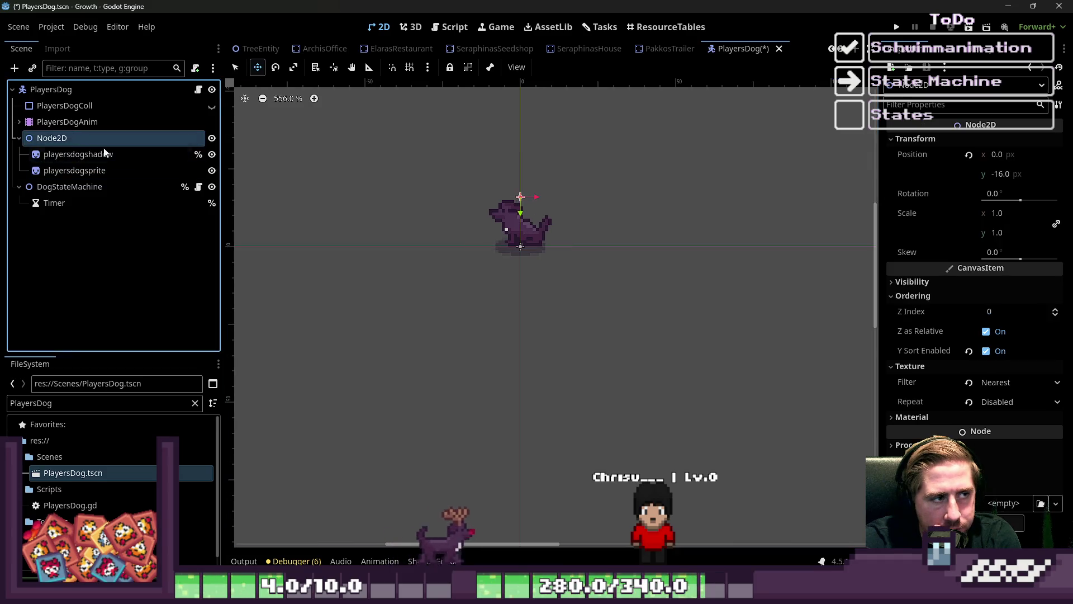
scroll(498, 223, up, 2)
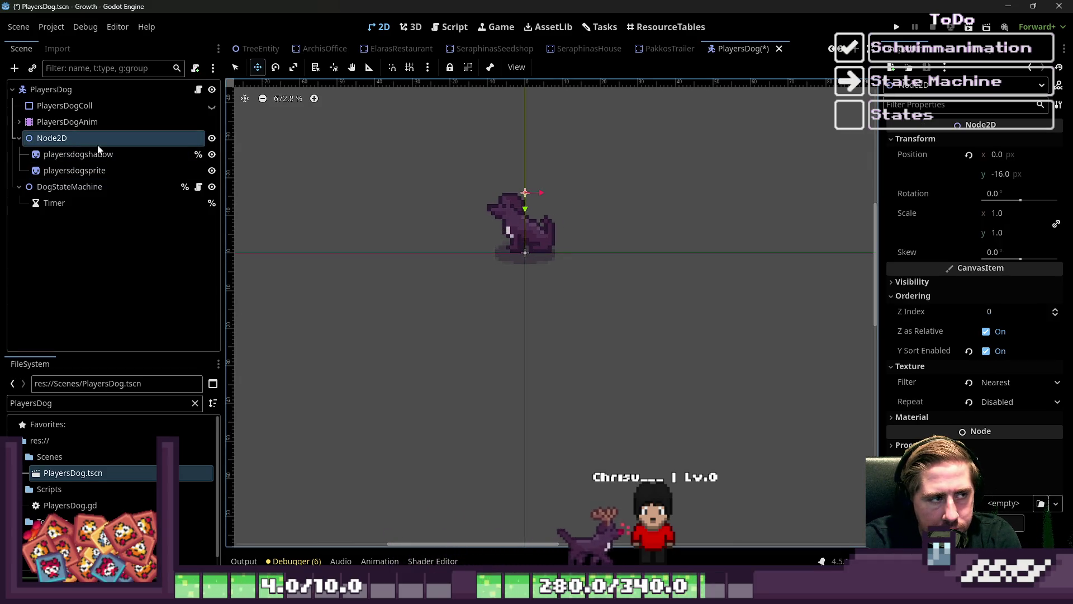
click(73, 105)
click(81, 90)
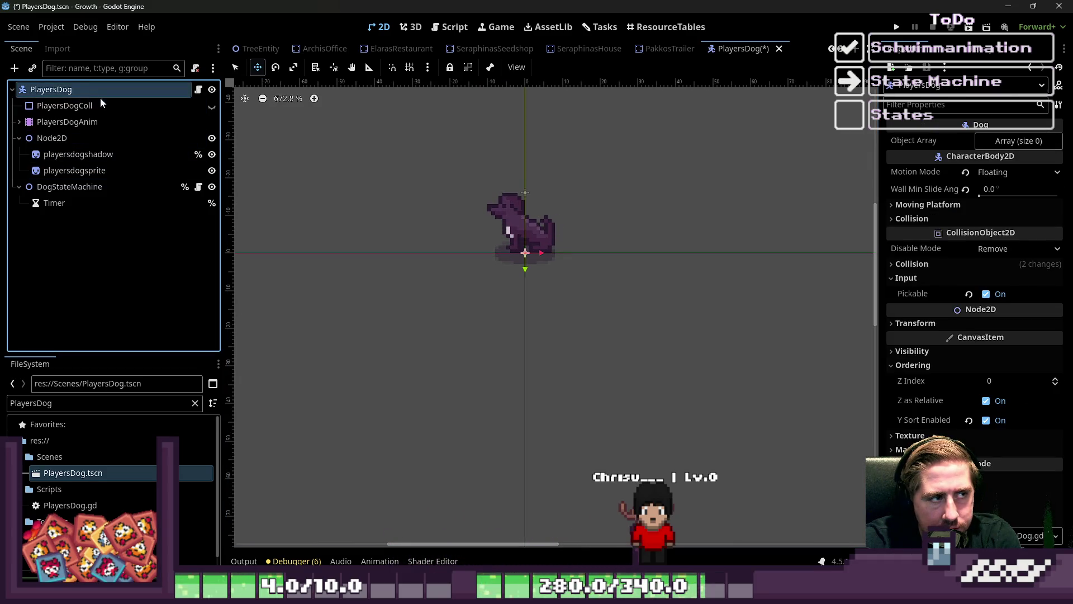
click(95, 170)
click(91, 159)
click(59, 139)
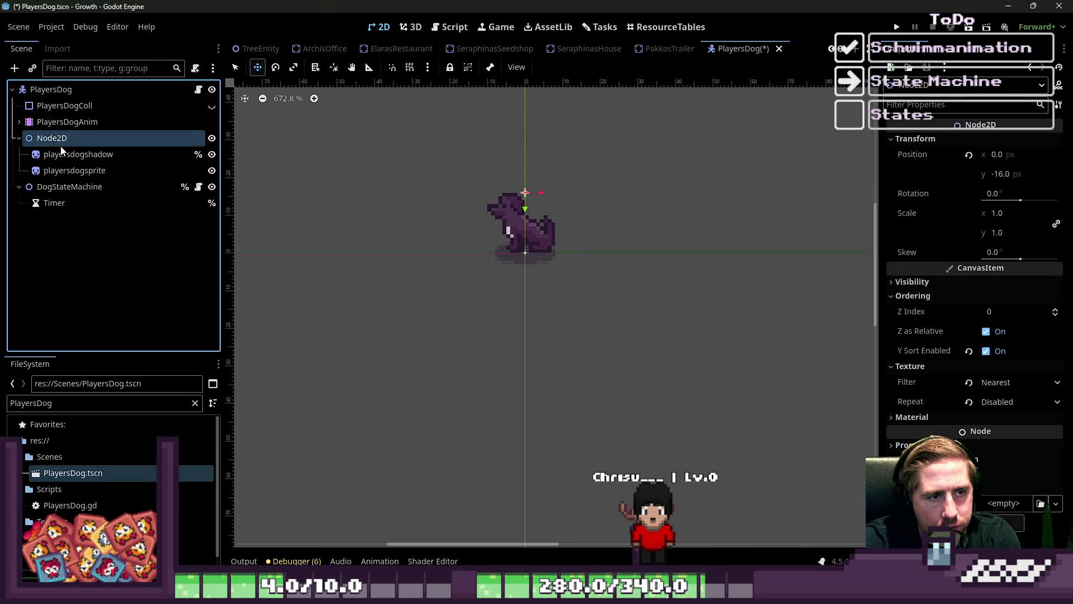
click(992, 175)
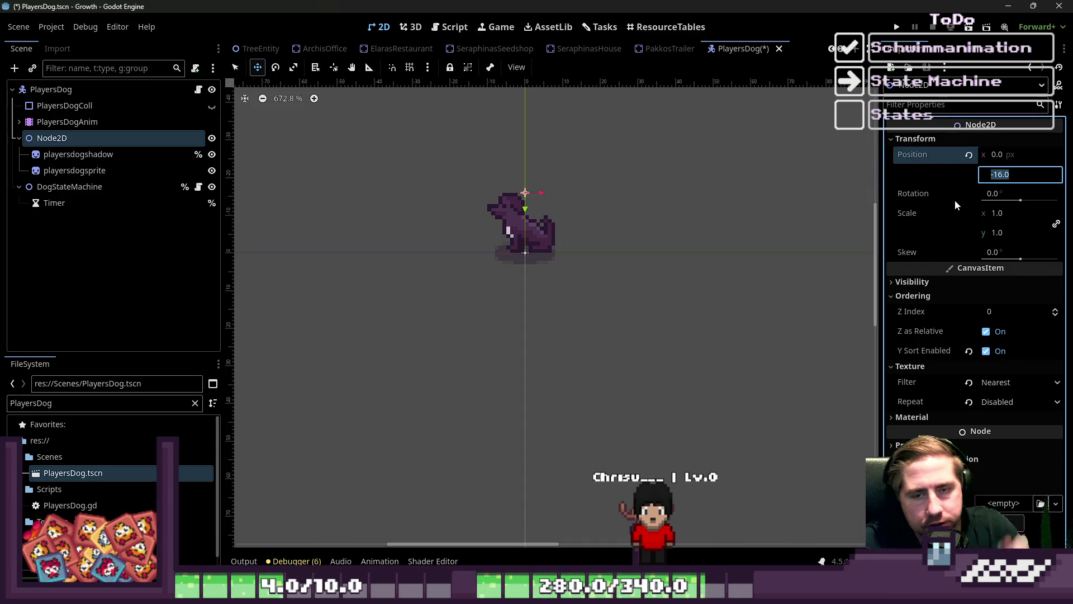
text(-10)
key(Return)
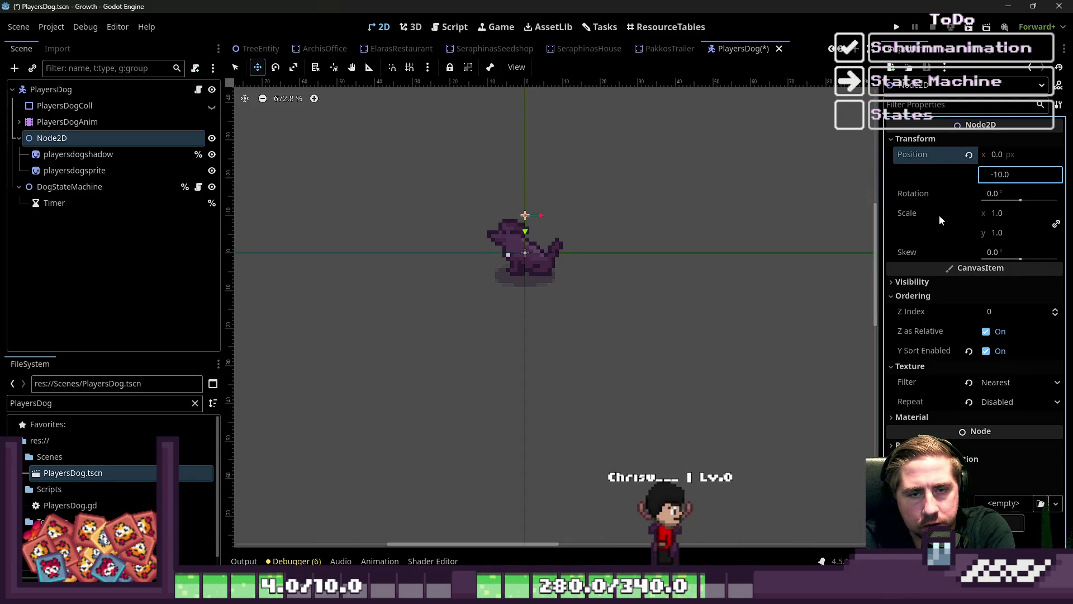
text(-7)
key(Return)
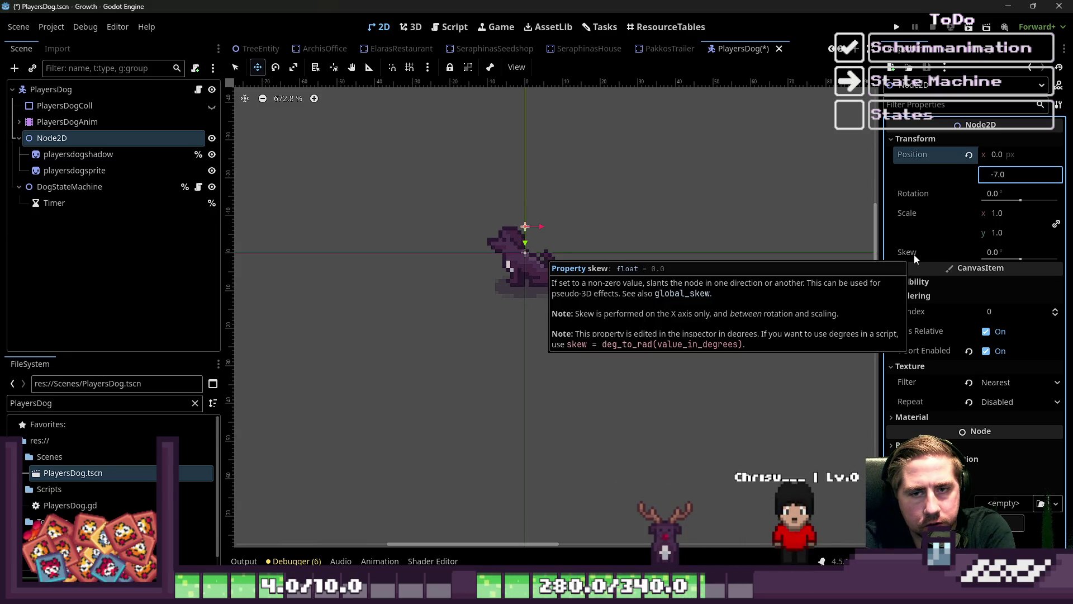
key(Down)
Set both the dog sprite and shadow to Position y -7 and save the scene.
click(94, 170)
shift+click(98, 159)
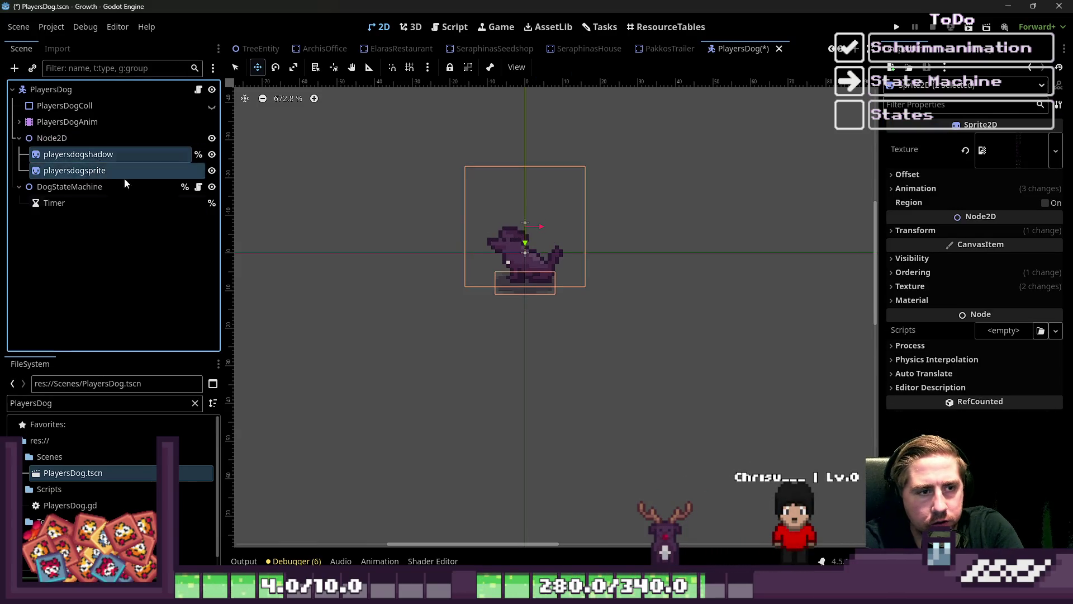
click(936, 175)
click(936, 176)
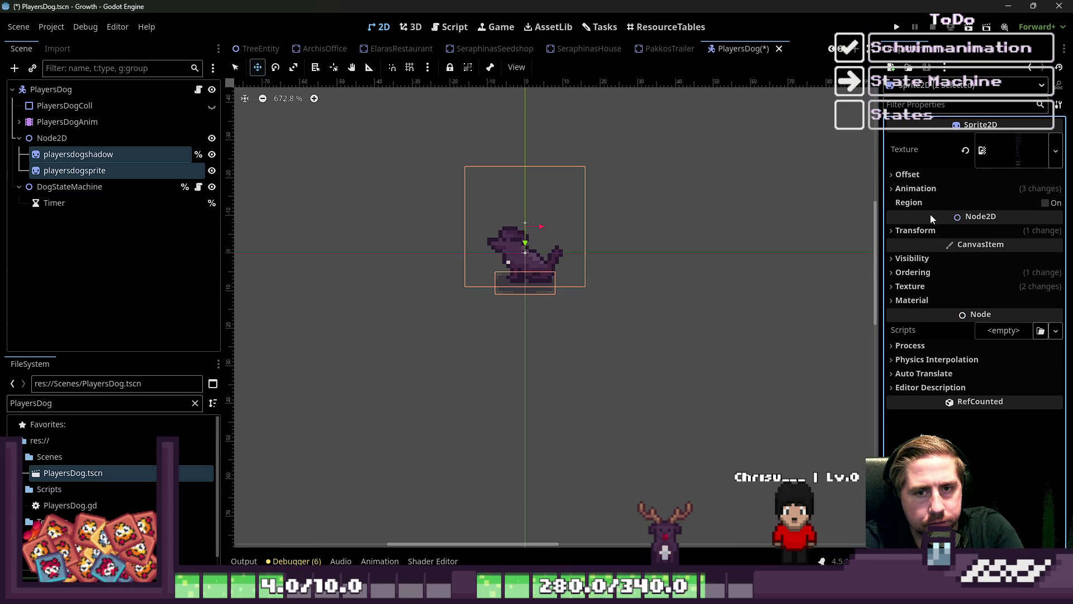
click(929, 231)
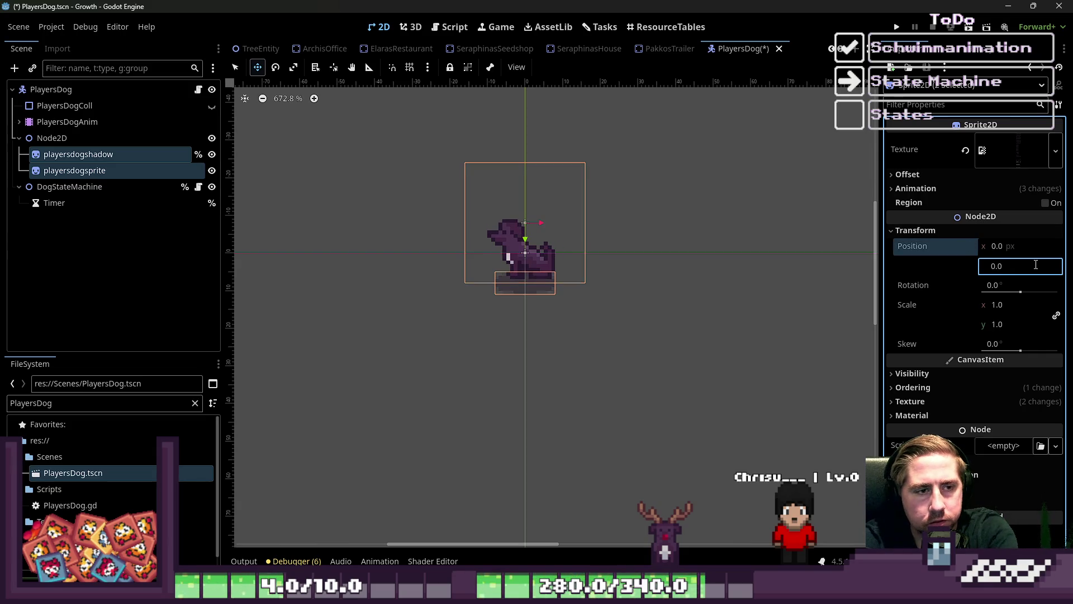
key(Down)
key(Down)
key(Down)
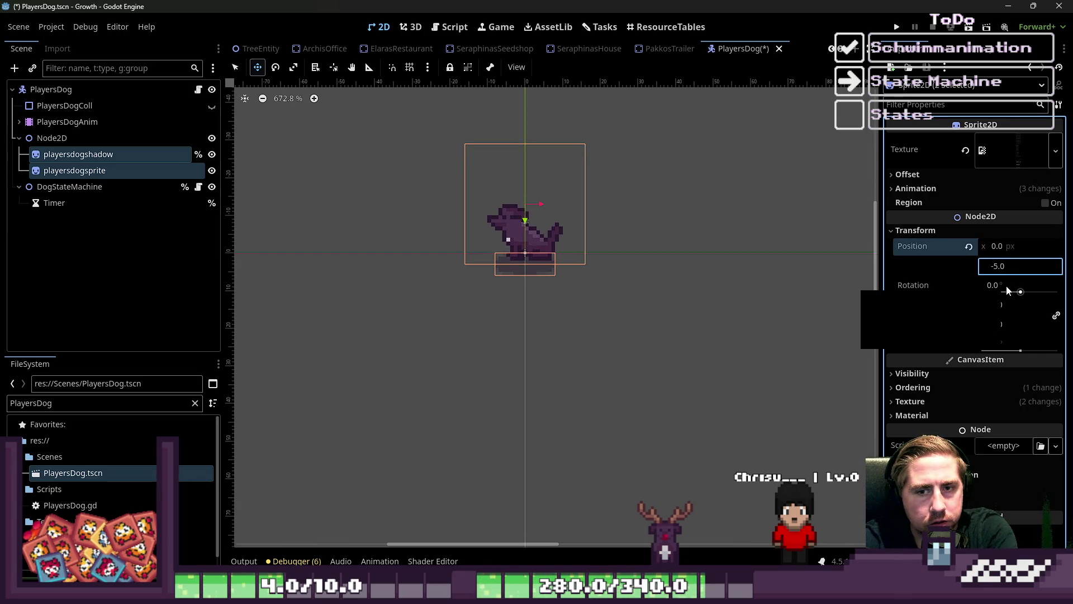
key(Down)
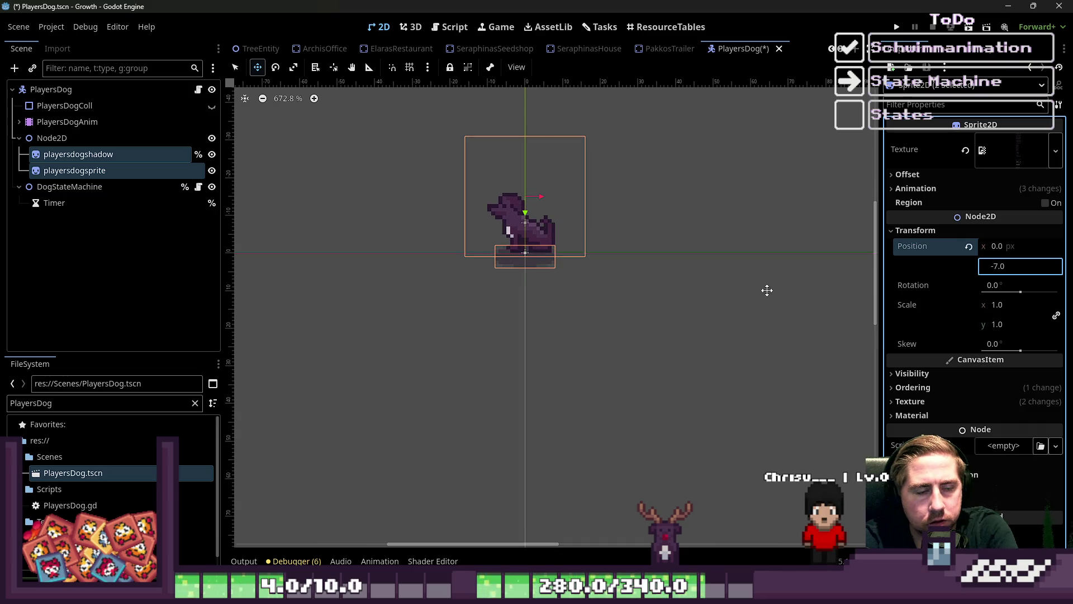
key(ctrl+s)
In the World scene, drag the dog instance beneath the tree trunk and select it.
scroll(260, 54, down, 1)
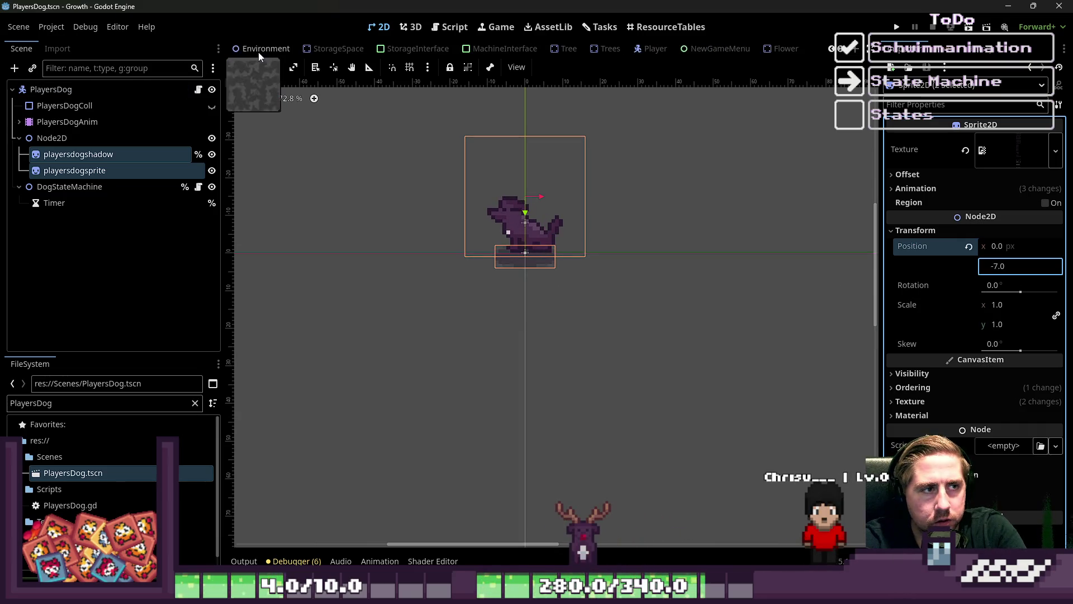
scroll(258, 52, up, 2)
click(378, 49)
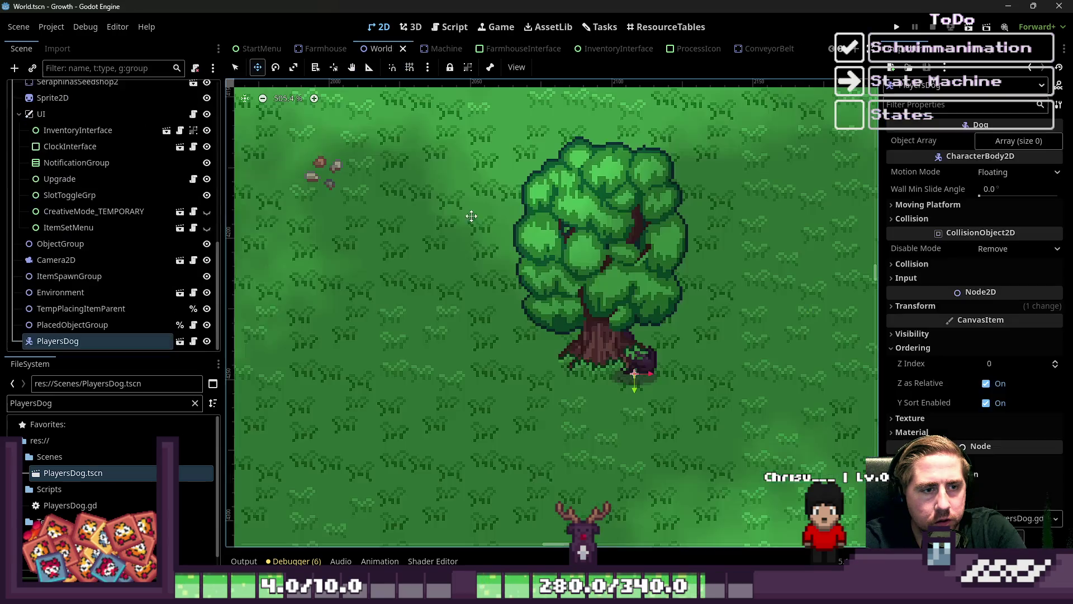
mouse_move(645, 382)
mouse_down()
mouse_move(614, 388)
mouse_move(646, 342)
mouse_move(590, 383)
mouse_move(609, 379)
mouse_up()
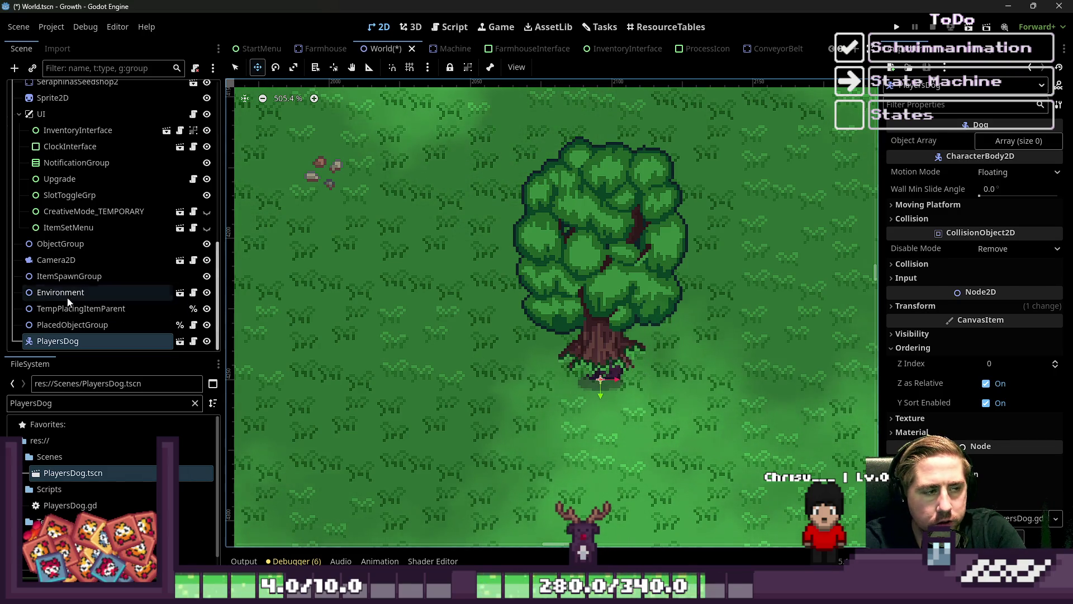
mouse_move(561, 322)
mouse_down()
mouse_move(452, 187)
mouse_move(486, 333)
mouse_move(564, 302)
mouse_up()
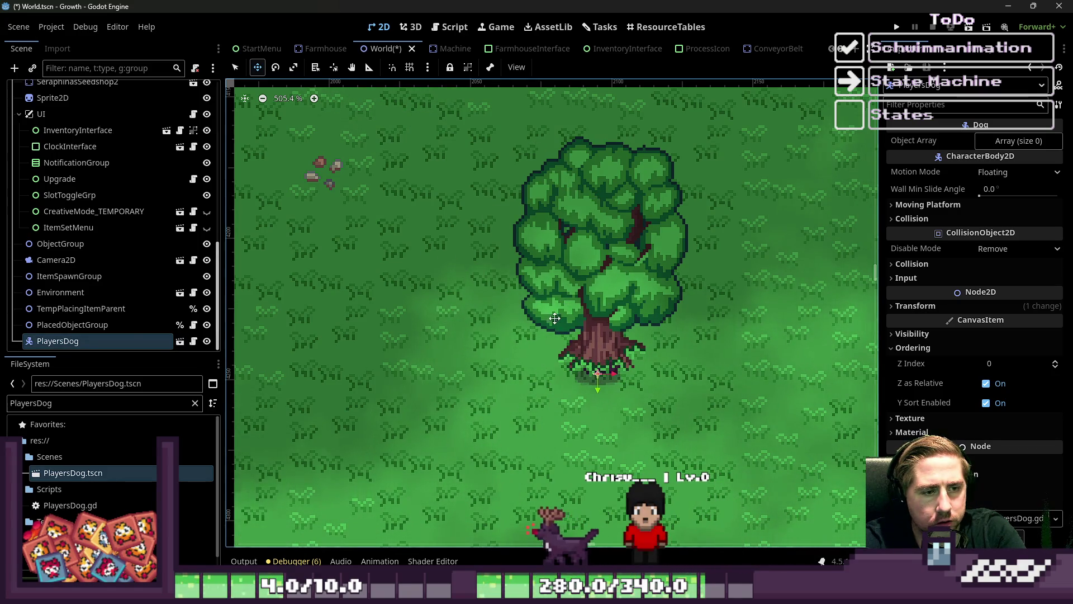
click(142, 340)
click(129, 323)
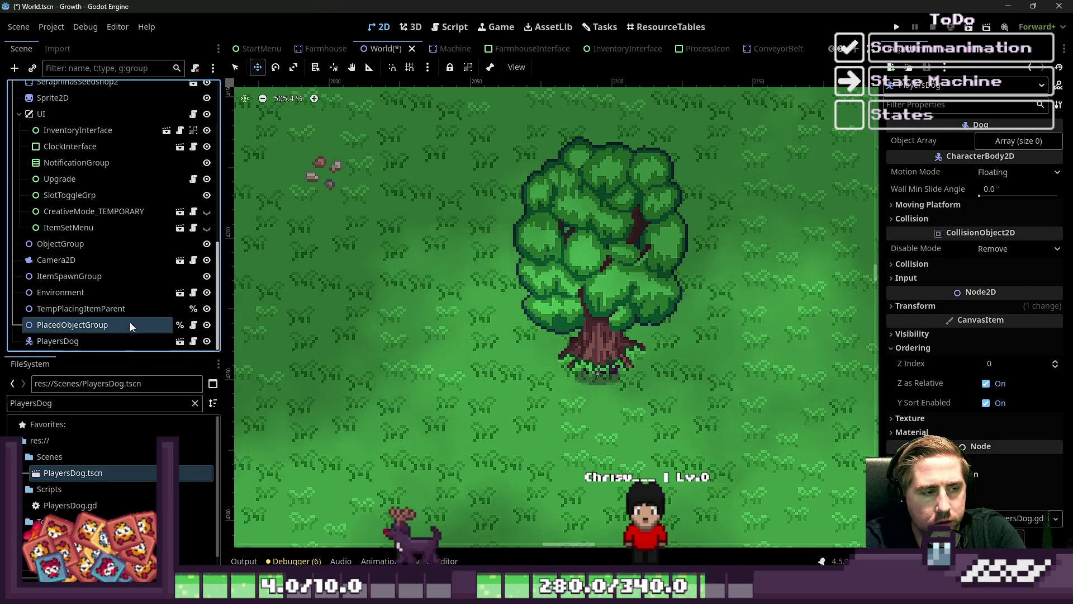
click(168, 341)
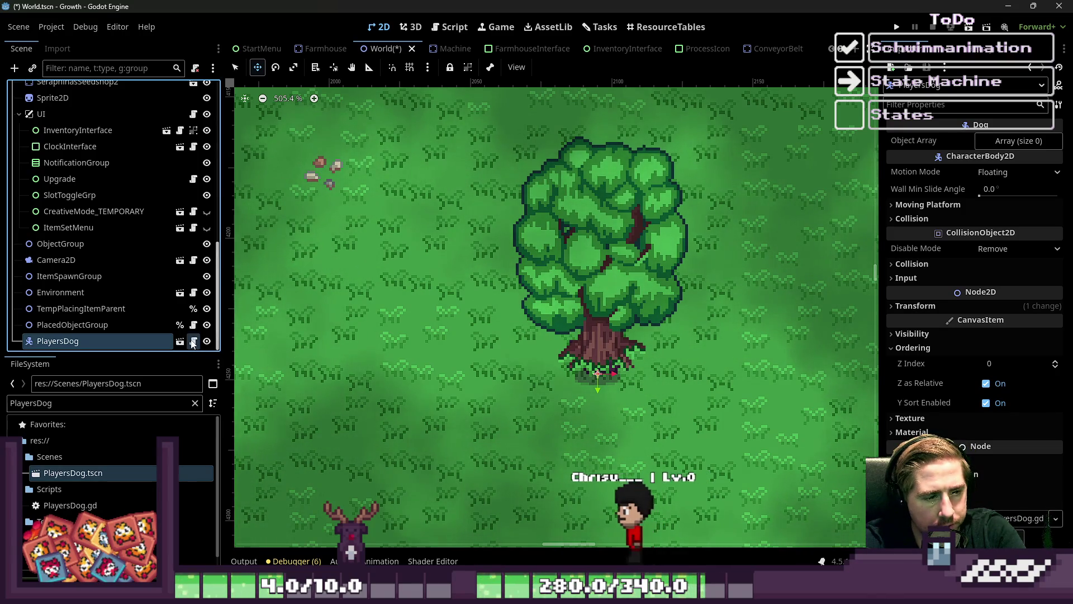
Open the PlayersDog scene and shift both dog sprites down to y 8.
click(180, 341)
scroll(467, 225, up, 5)
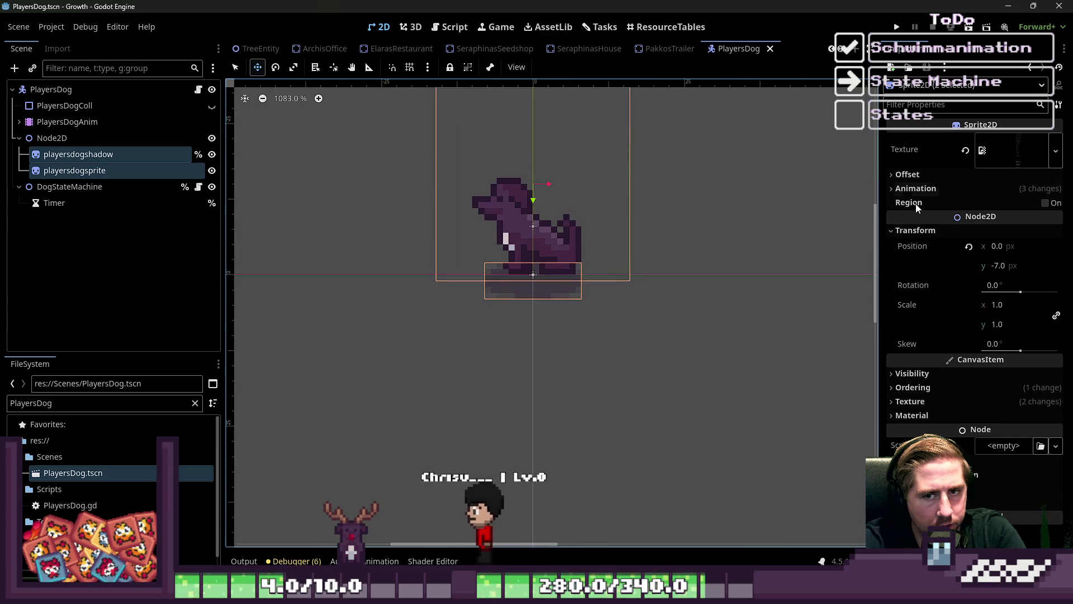
click(998, 266)
key(Up)
key(Up)
key(Up)
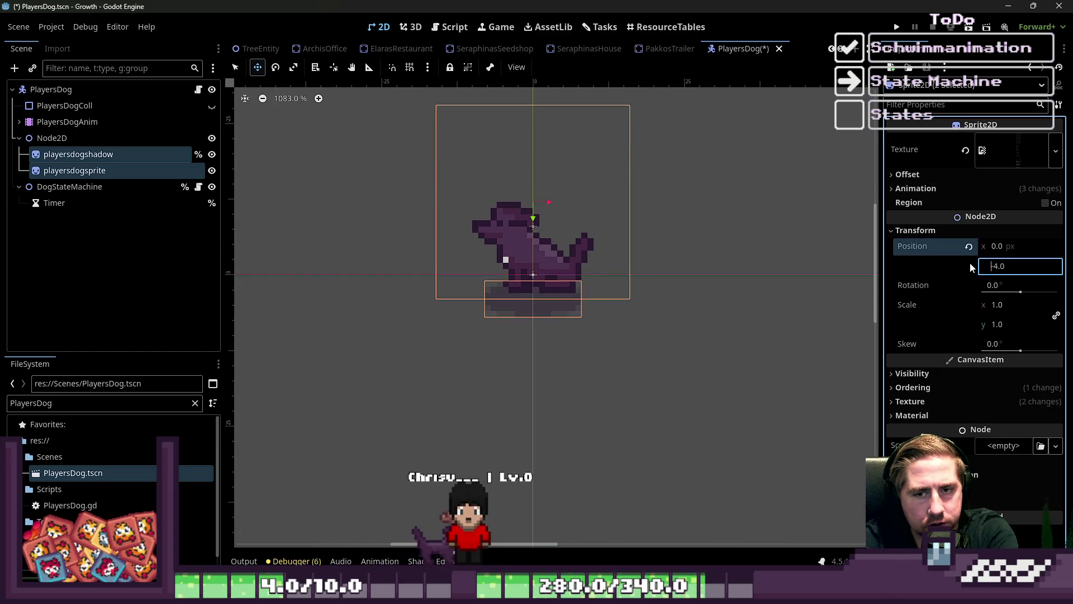
key(Up)
key(Up)
key(Up)
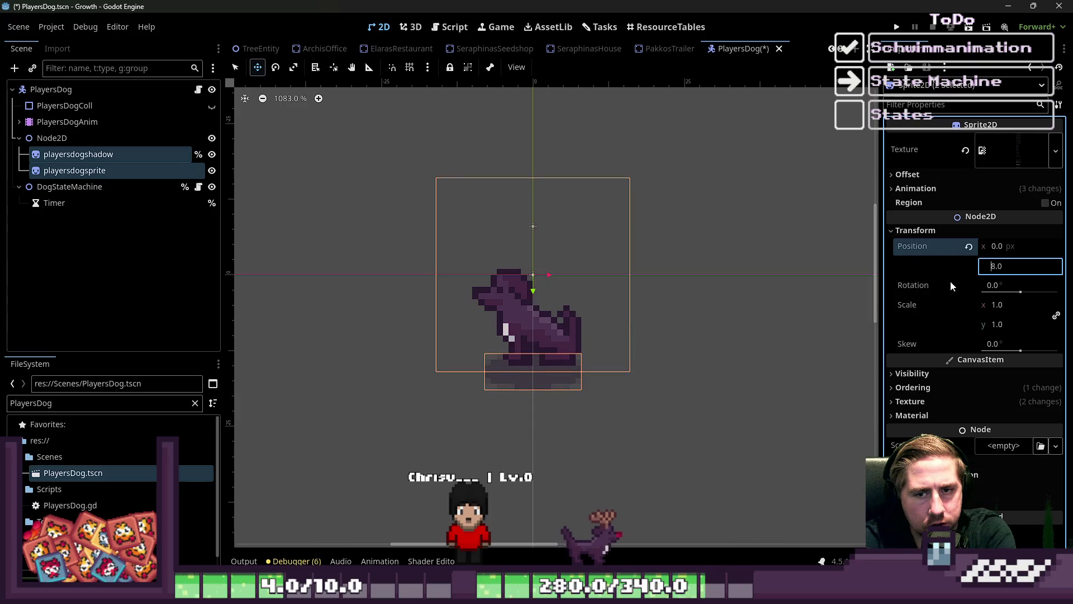
Reposition Node2D, dragging the dog up to y -24, and save the scene.
click(69, 138)
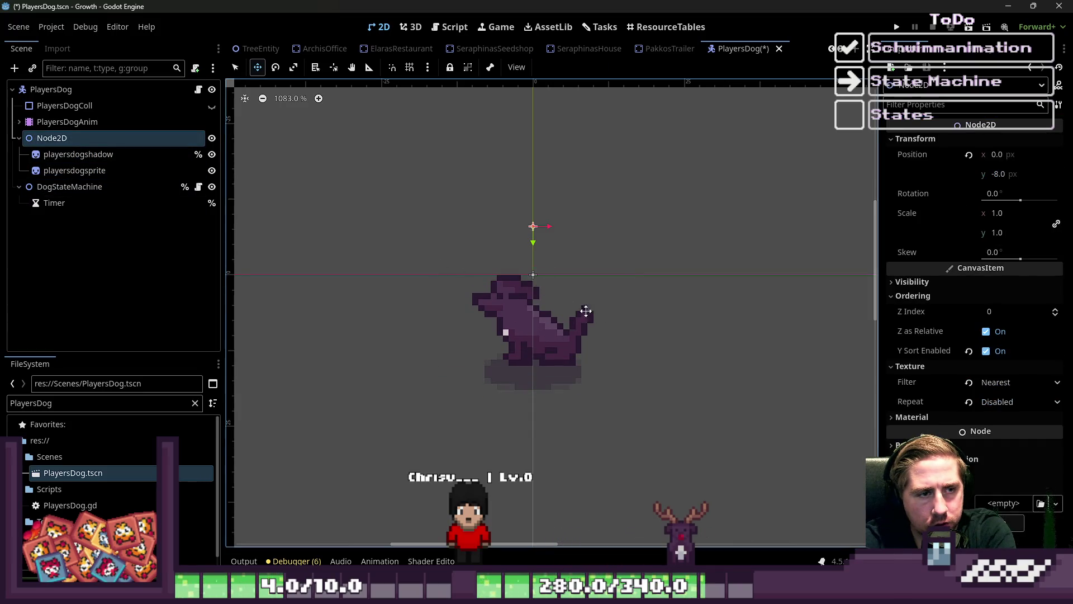
click(1007, 175)
key(Up)
key(Up)
key(Up)
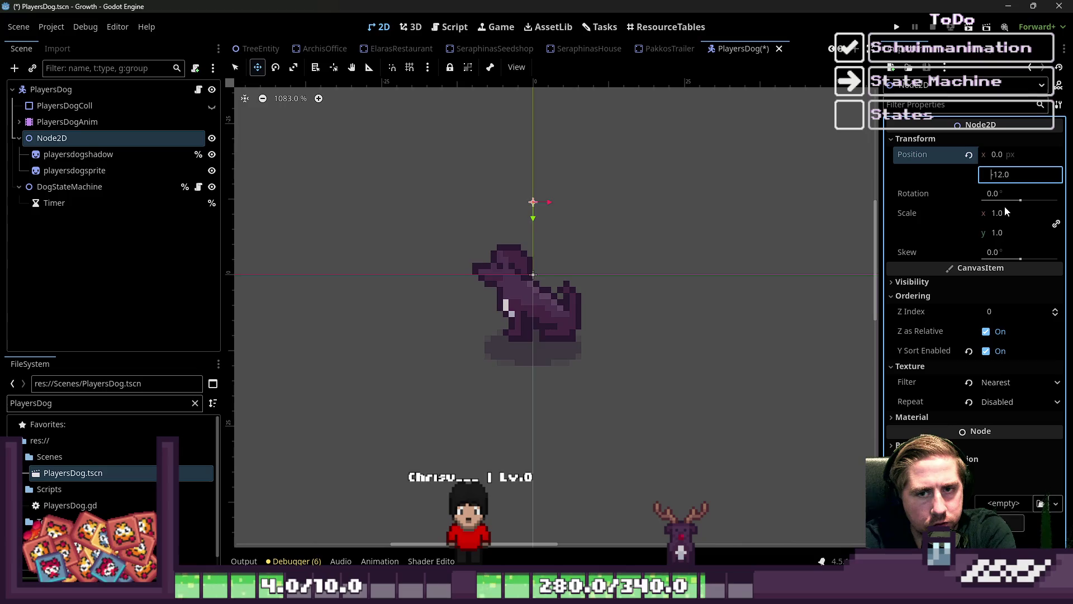
key(Up)
key(Up)
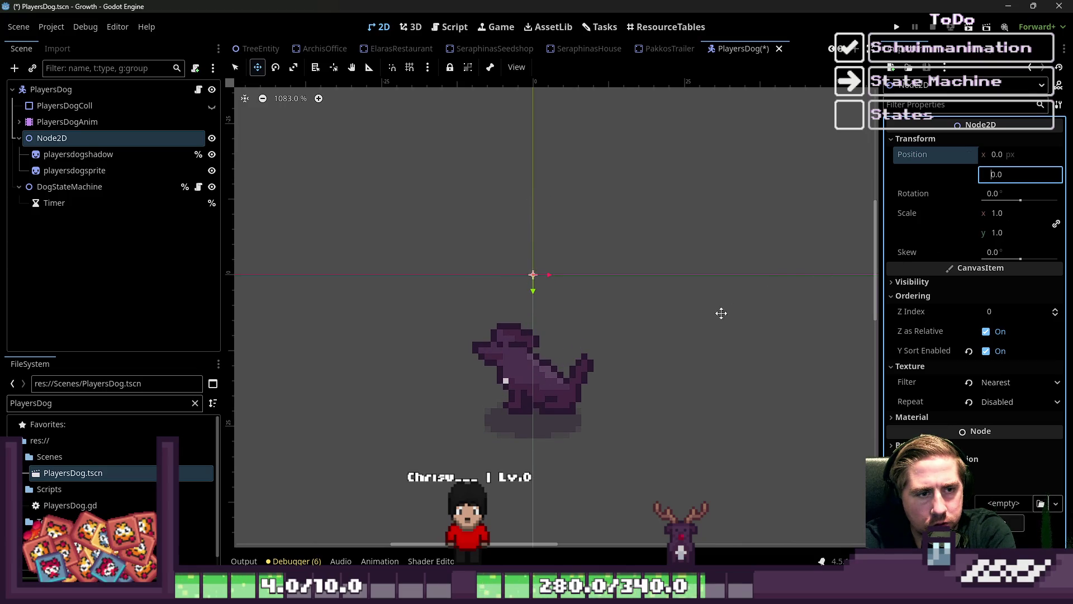
drag(509, 391, 515, 249)
key(ctrl+s)
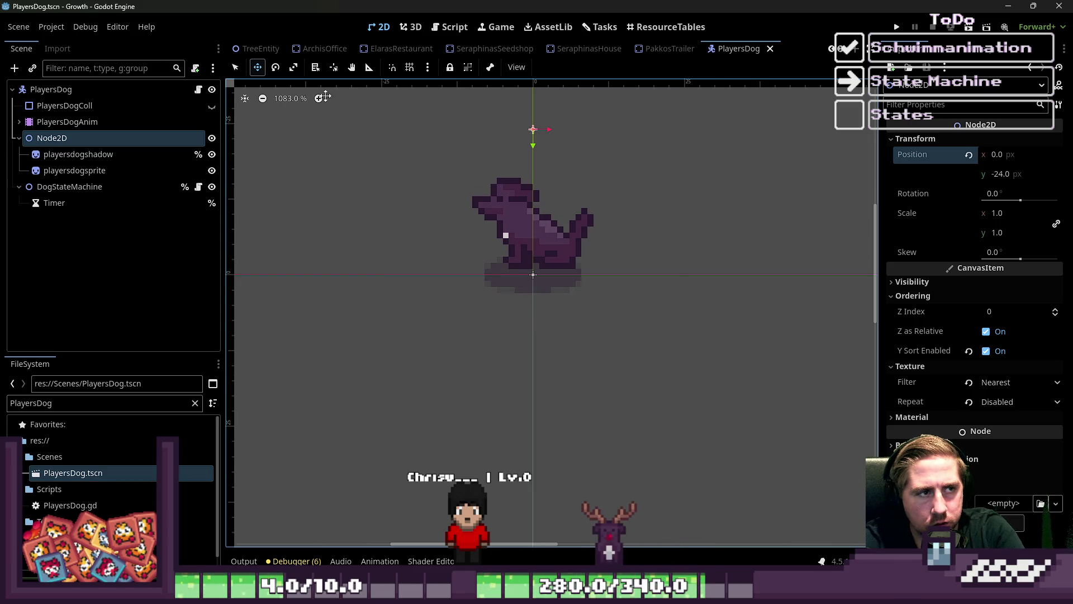
scroll(268, 50, up, 5)
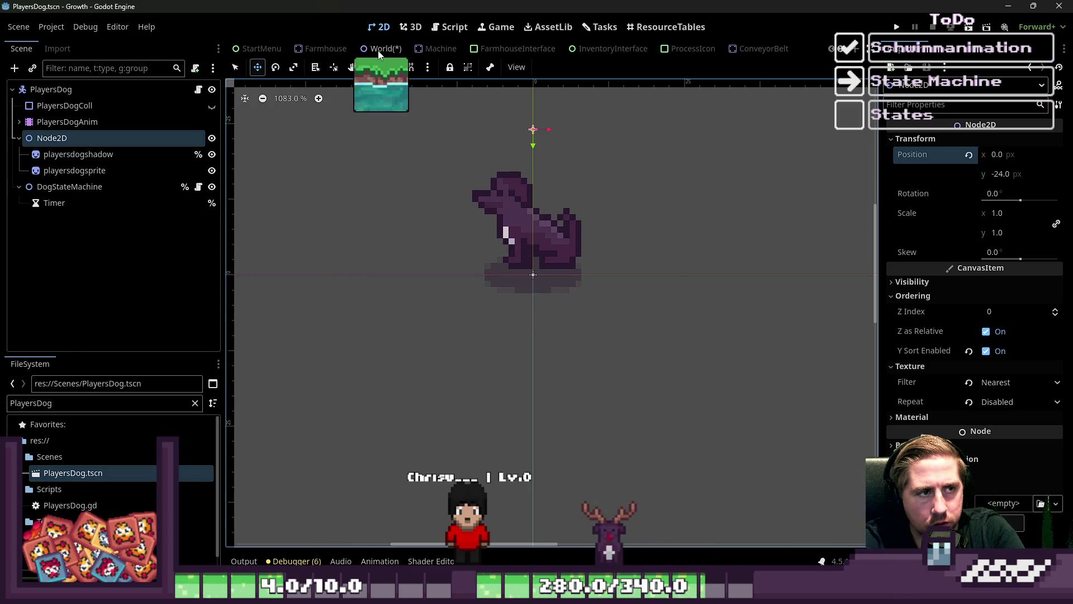
Drag the World's dog onto the trunk base with Z Index 1, then reopen PlayersDog.
click(385, 49)
drag(606, 380, 639, 331)
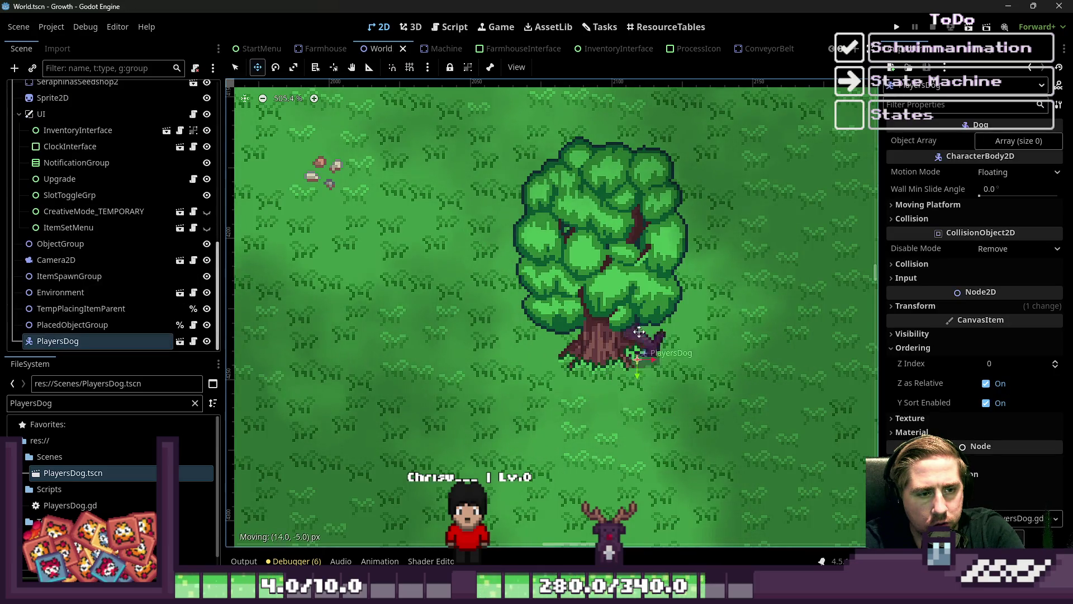
mouse_move(639, 286)
mouse_down()
mouse_move(645, 362)
mouse_move(616, 373)
mouse_move(622, 356)
mouse_up()
click(1055, 362)
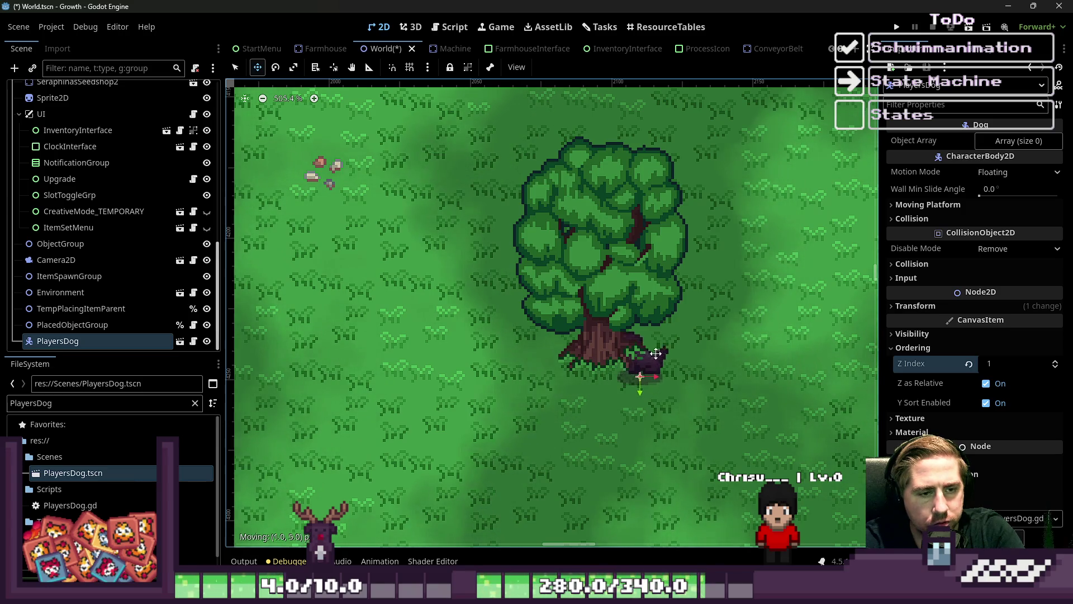
drag(661, 346, 647, 360)
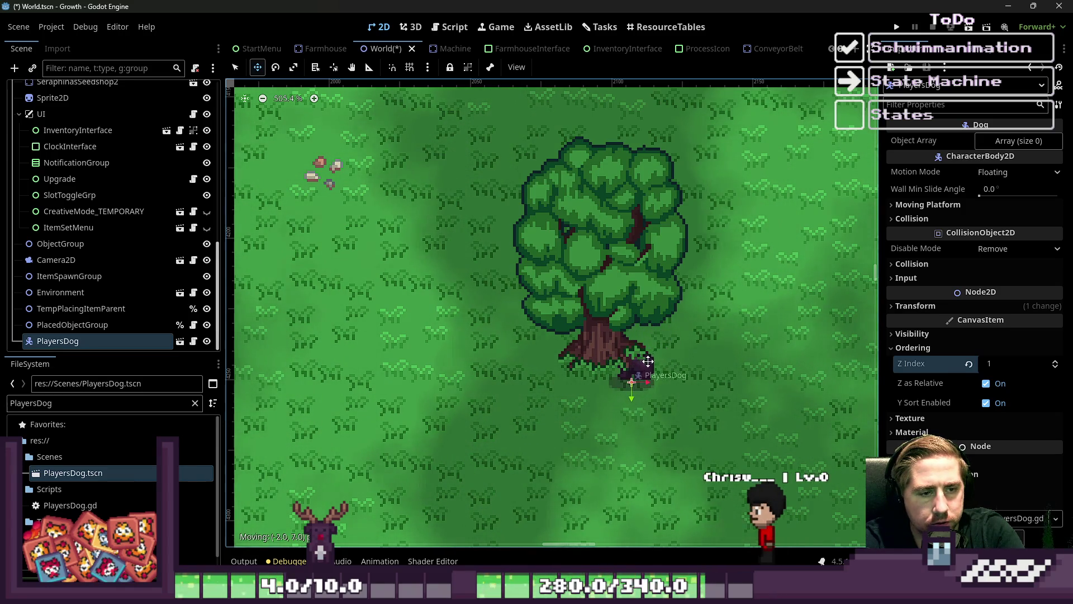
click(180, 341)
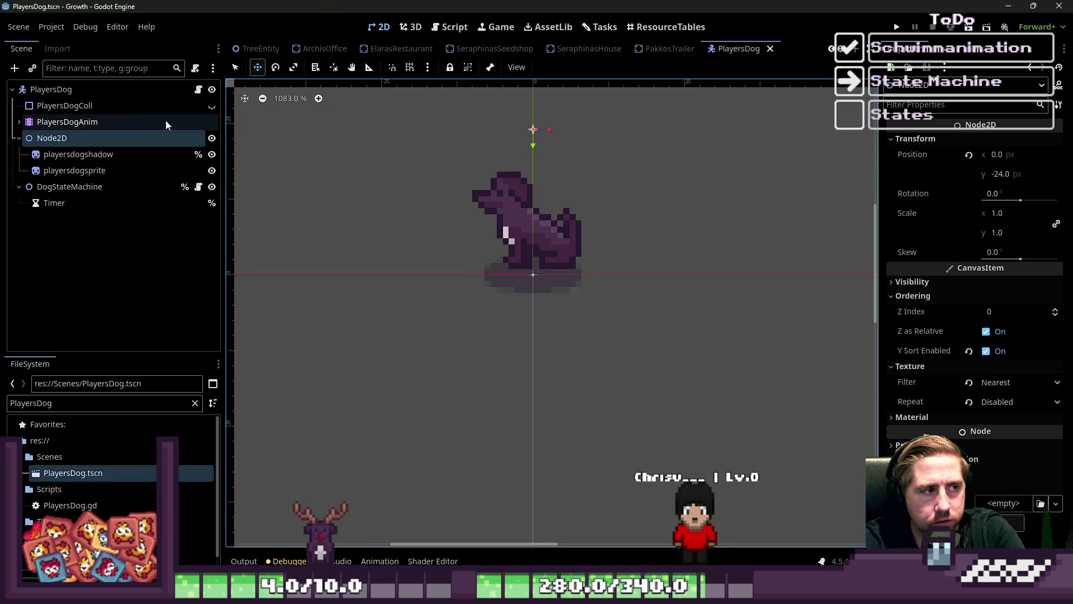
Lower the dog's Node2D by editing its Position y in the Inspector.
click(82, 90)
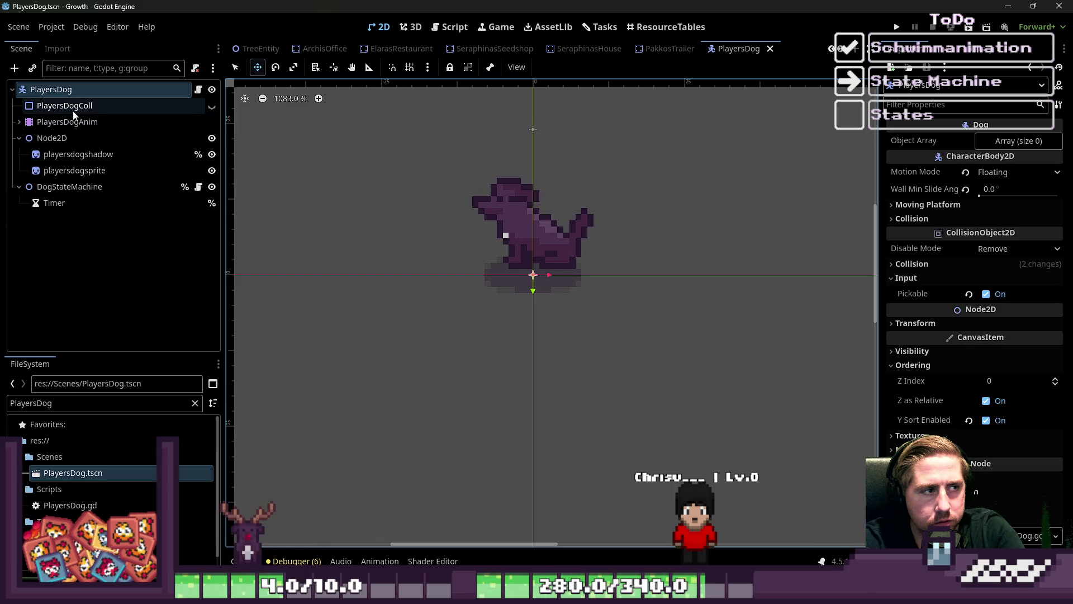
click(74, 111)
click(56, 138)
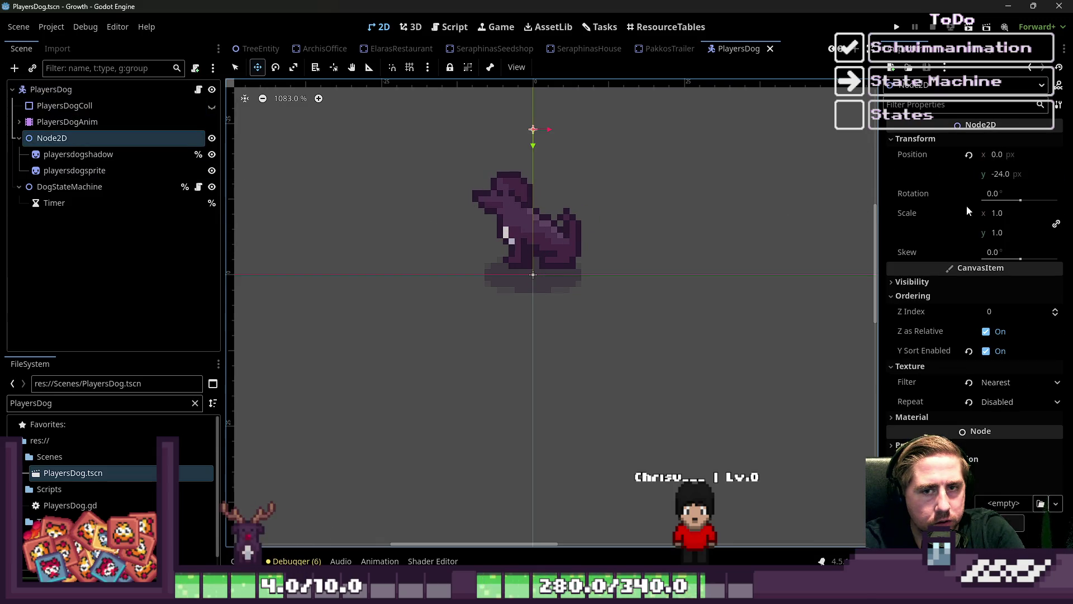
click(1014, 174)
text(-8)
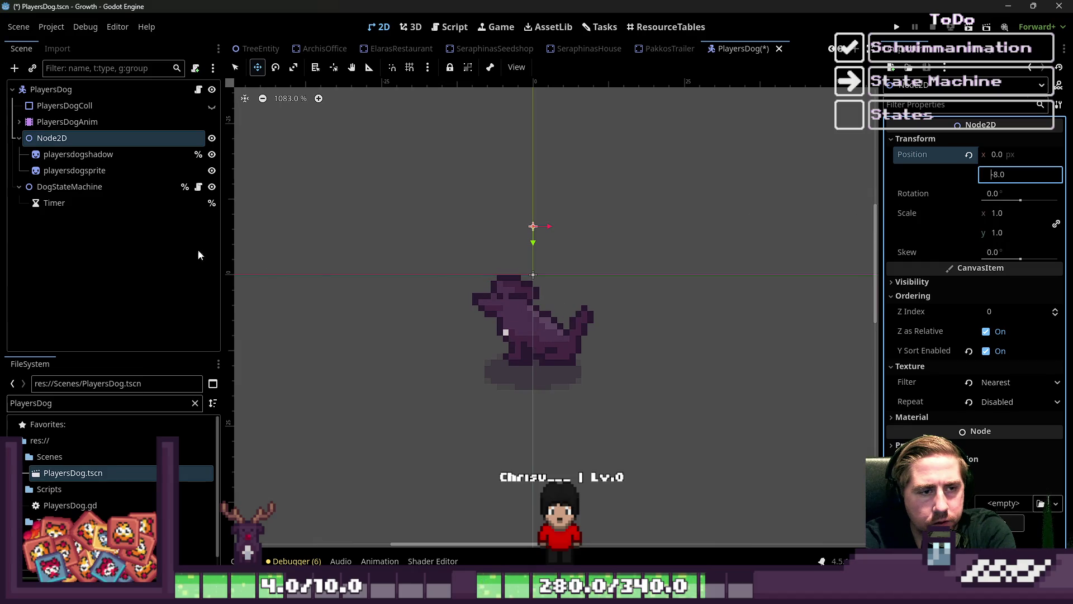
Nudge playersdogshadow and playersdogsprite up one pixel together and save PlayersDog.
click(106, 155)
shift+click(112, 170)
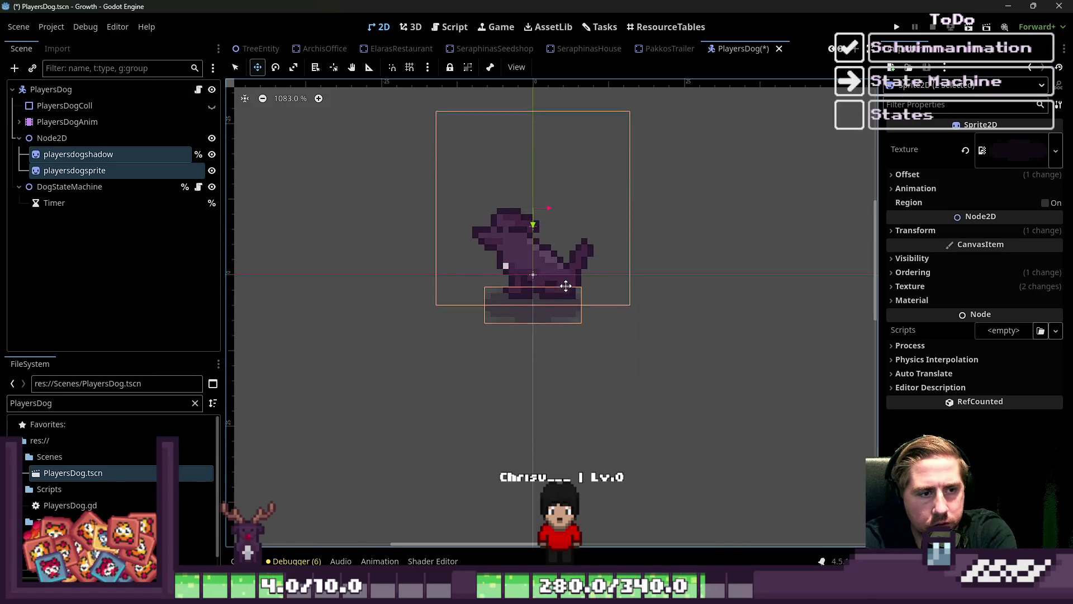
key(Up)
key(ctrl+s)
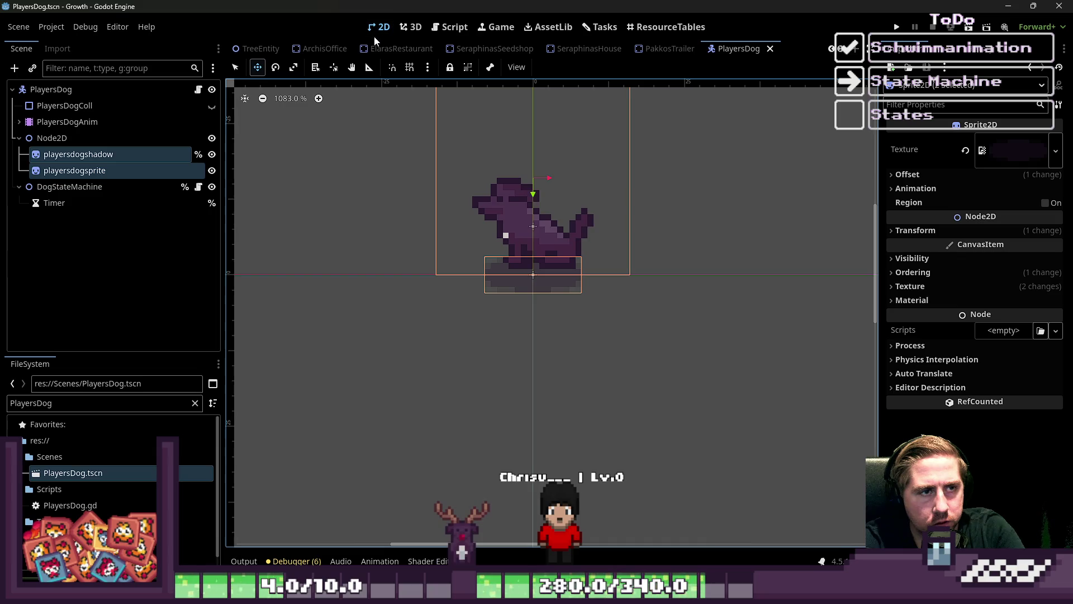
scroll(636, 53, up, 5)
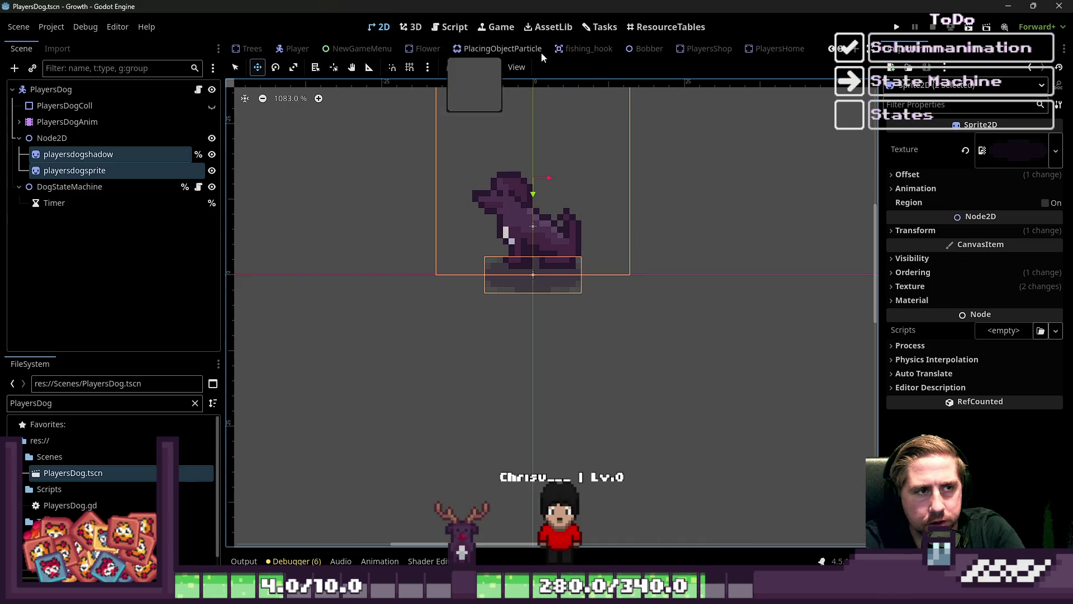
scroll(447, 50, up, 7)
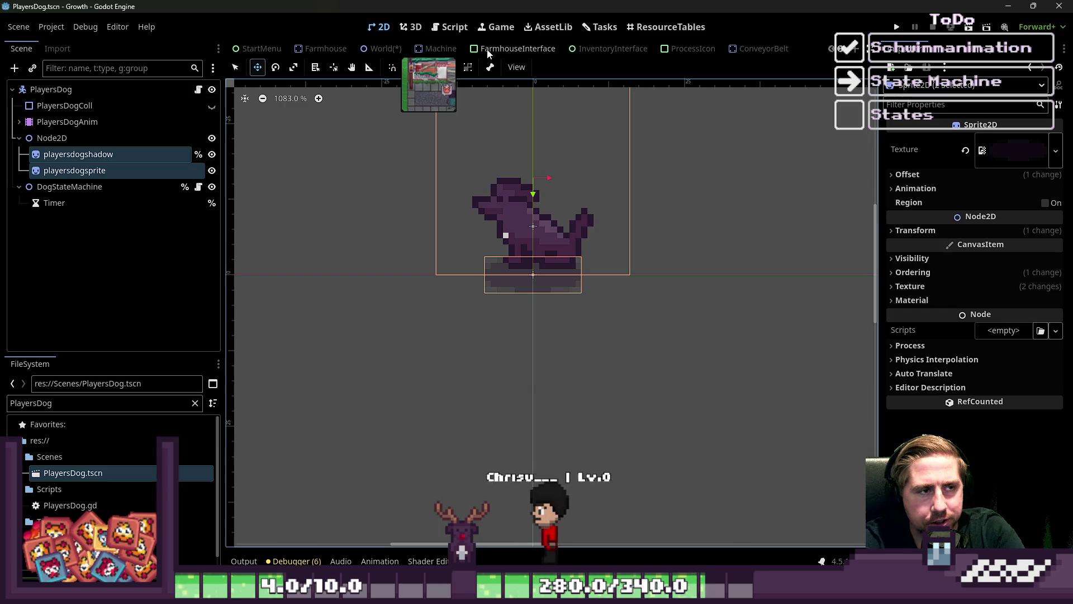
In World, drag the PlayersDog instance up and slightly right, then return to PlayersDog.
click(382, 50)
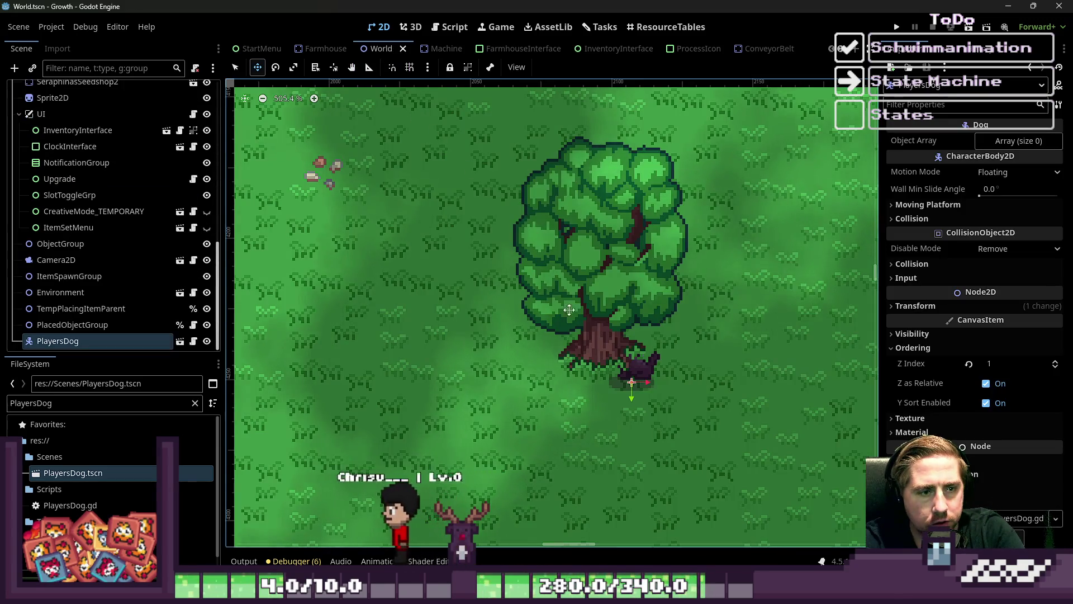
mouse_move(623, 388)
mouse_down()
mouse_move(621, 376)
mouse_move(594, 375)
mouse_move(620, 358)
mouse_move(631, 361)
mouse_move(593, 411)
mouse_move(593, 378)
mouse_up()
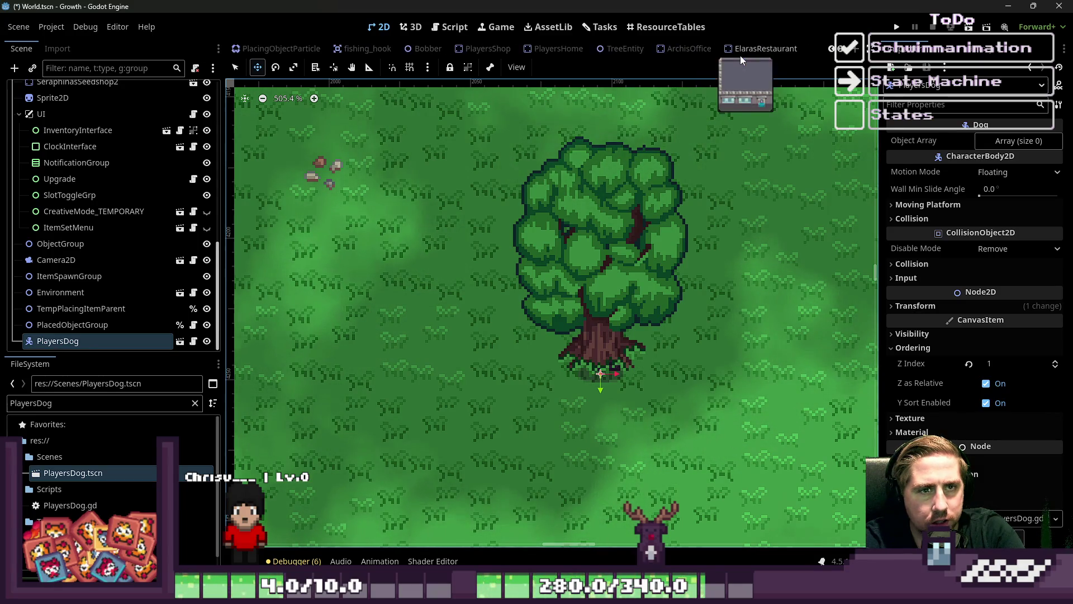
scroll(740, 51, down, 8)
click(621, 52)
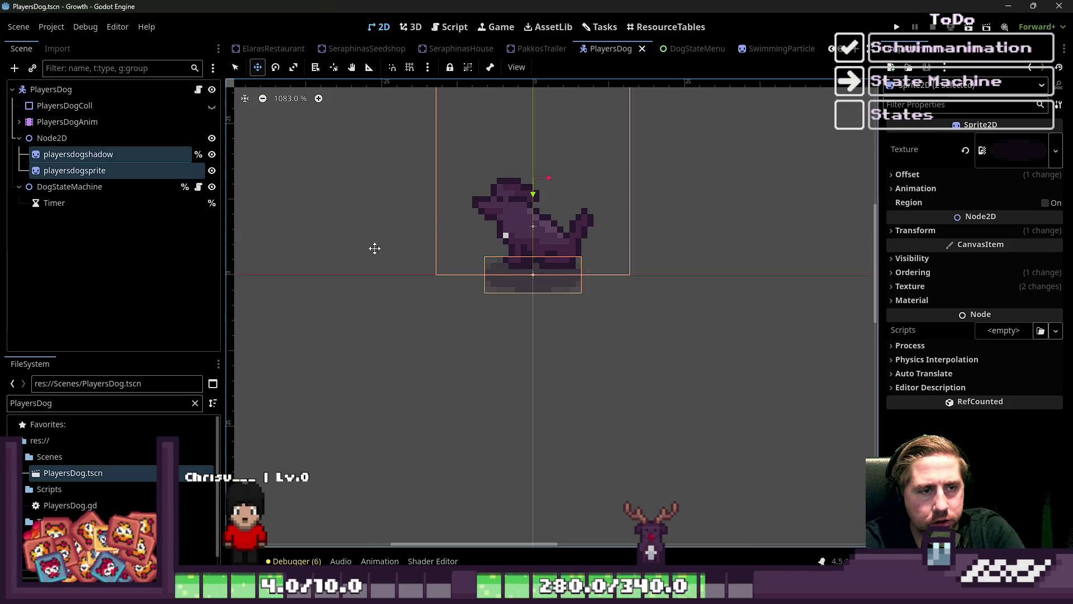
Set playersdogsprite's Offset y to -16 and drag the sprite back down onto its shadow.
click(108, 171)
ctrl+click(106, 161)
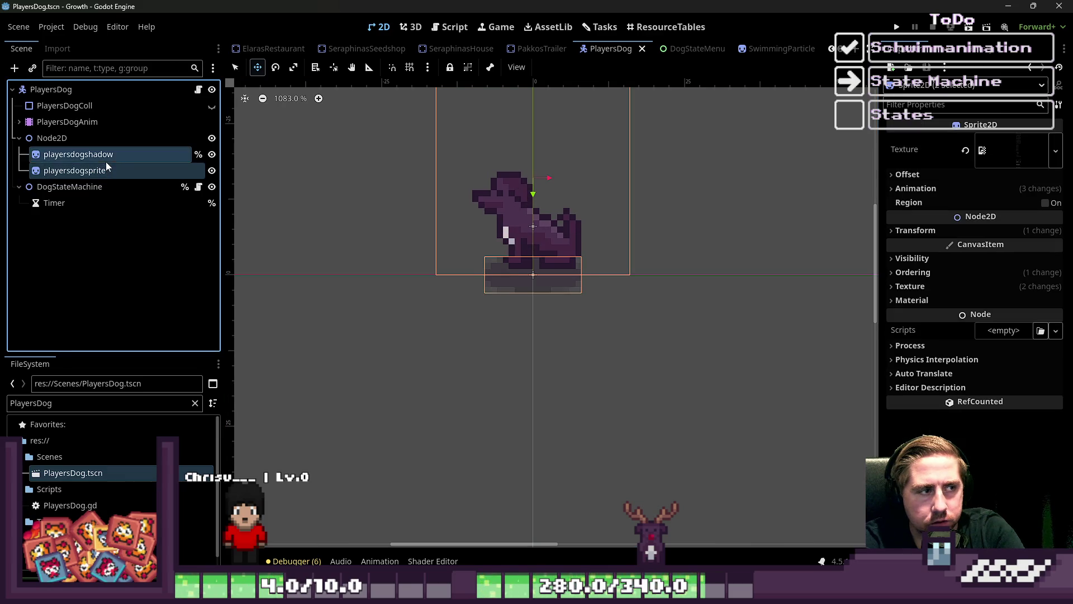
click(907, 174)
click(907, 174)
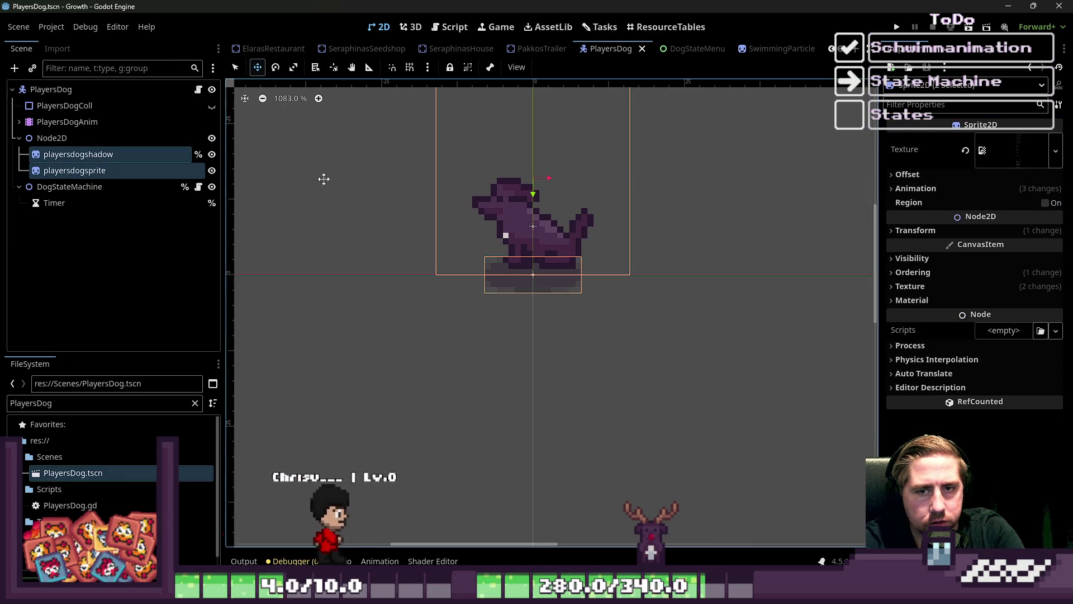
click(136, 175)
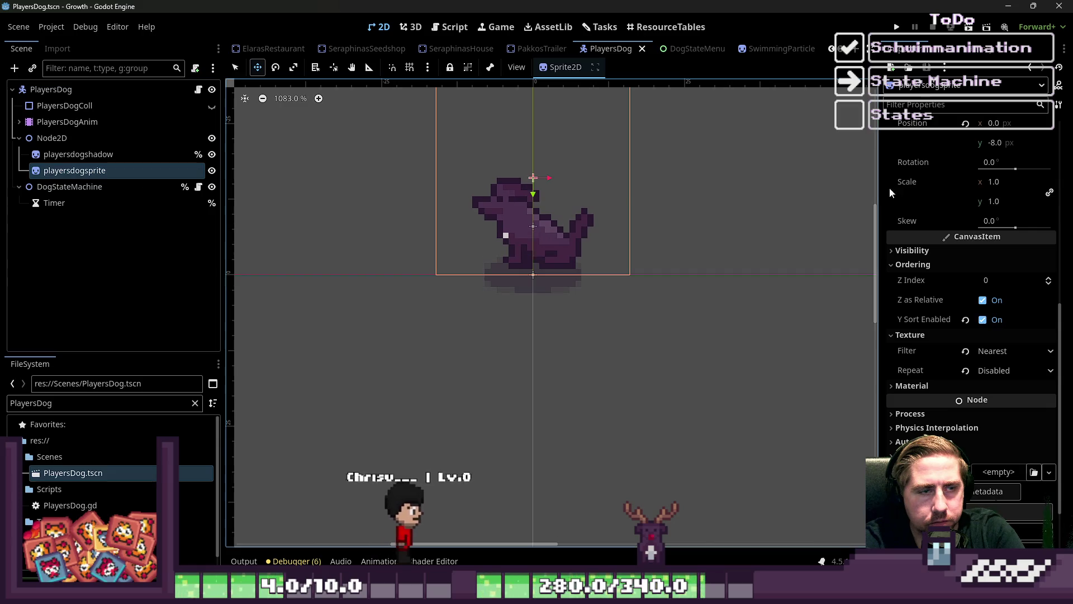
click(999, 144)
scroll(904, 200, up, 5)
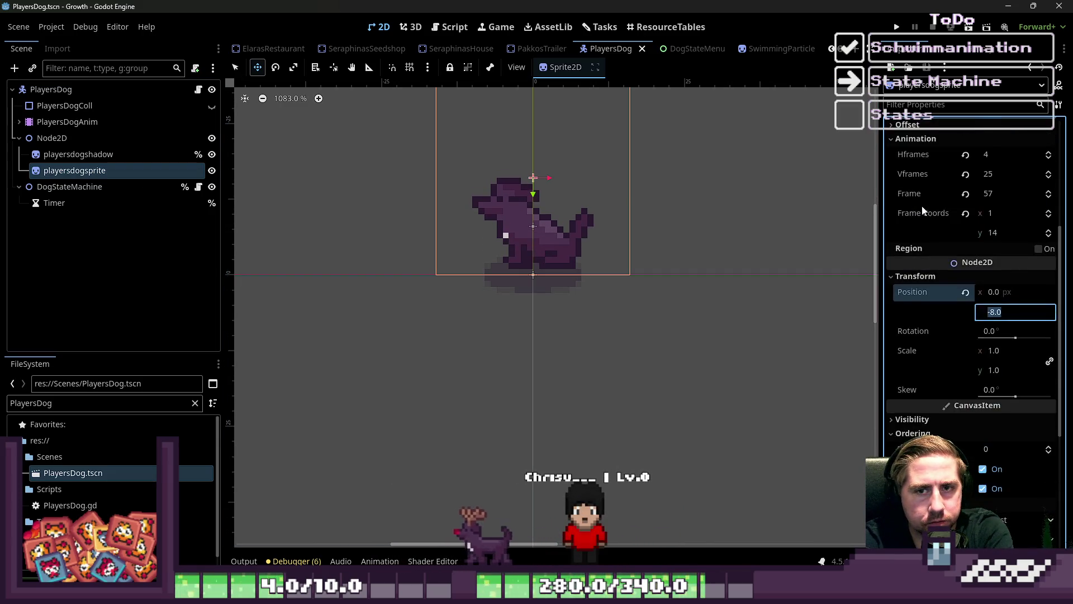
click(935, 236)
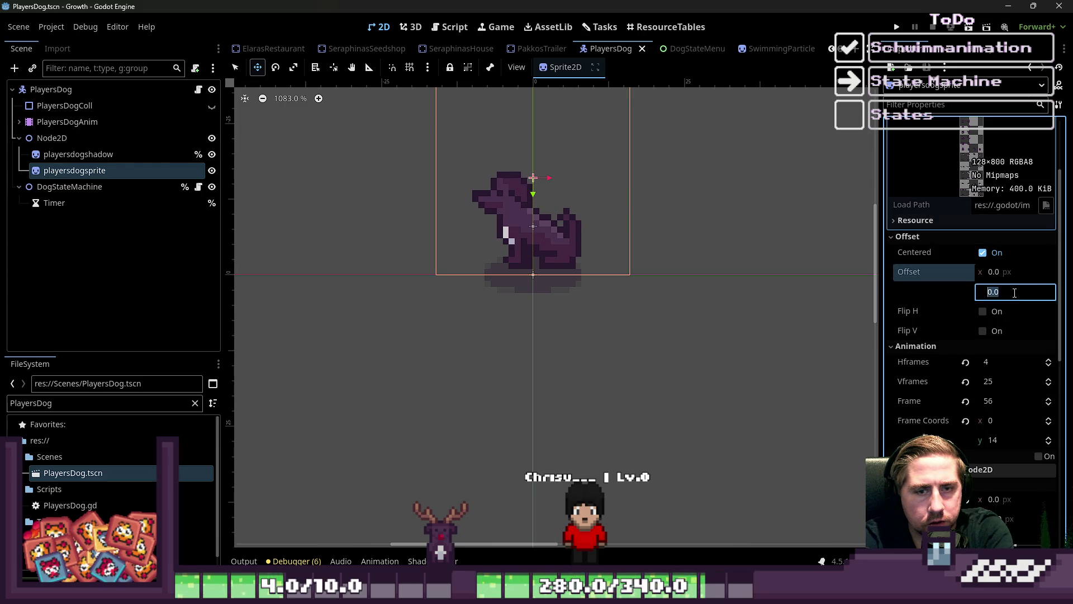
text(2)
key(Return)
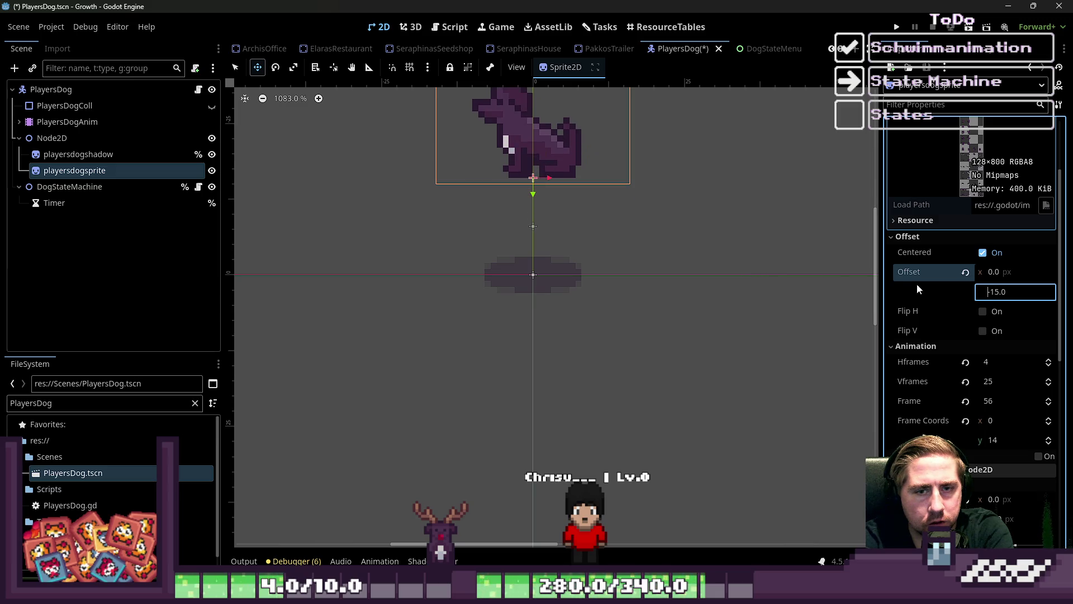
key(Down)
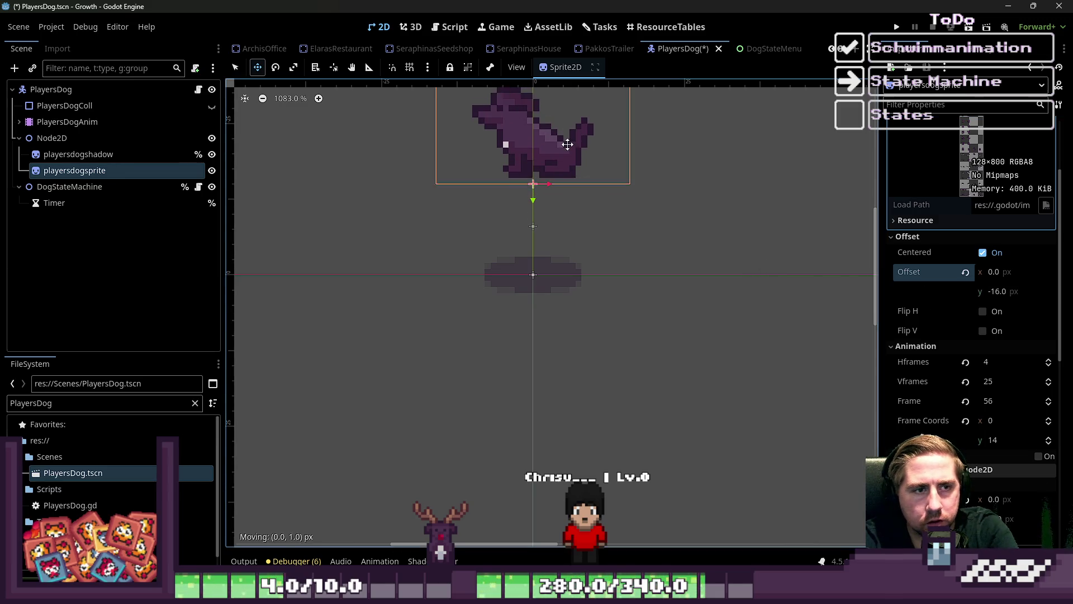
mouse_move(561, 136)
mouse_down()
mouse_move(561, 231)
mouse_move(581, 249)
mouse_up()
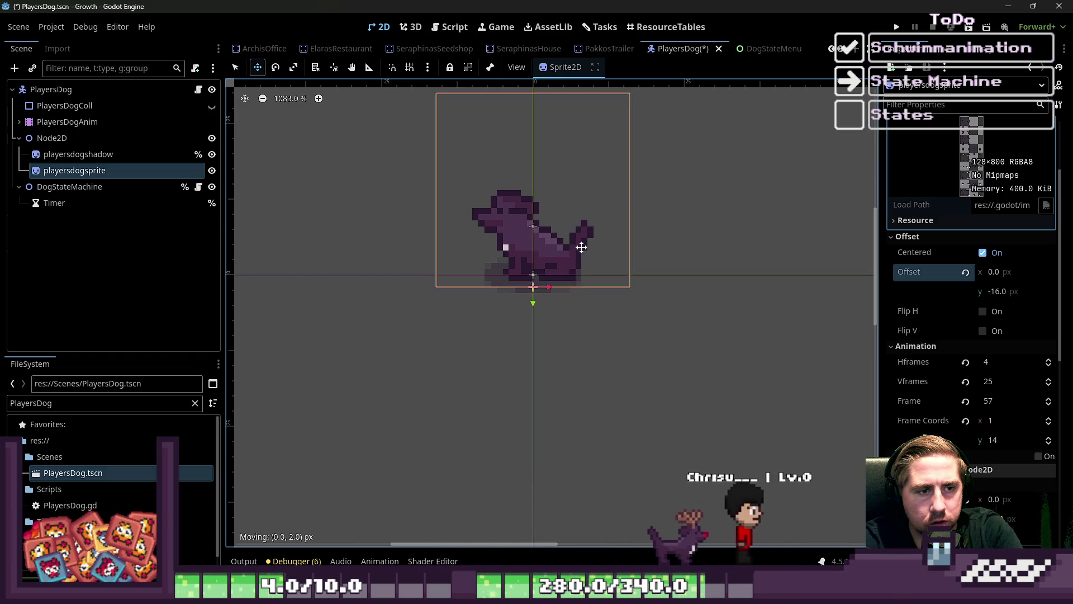
Save PlayersDog and close the other scene tabs, saving World's changes on close.
key(ctrl+s)
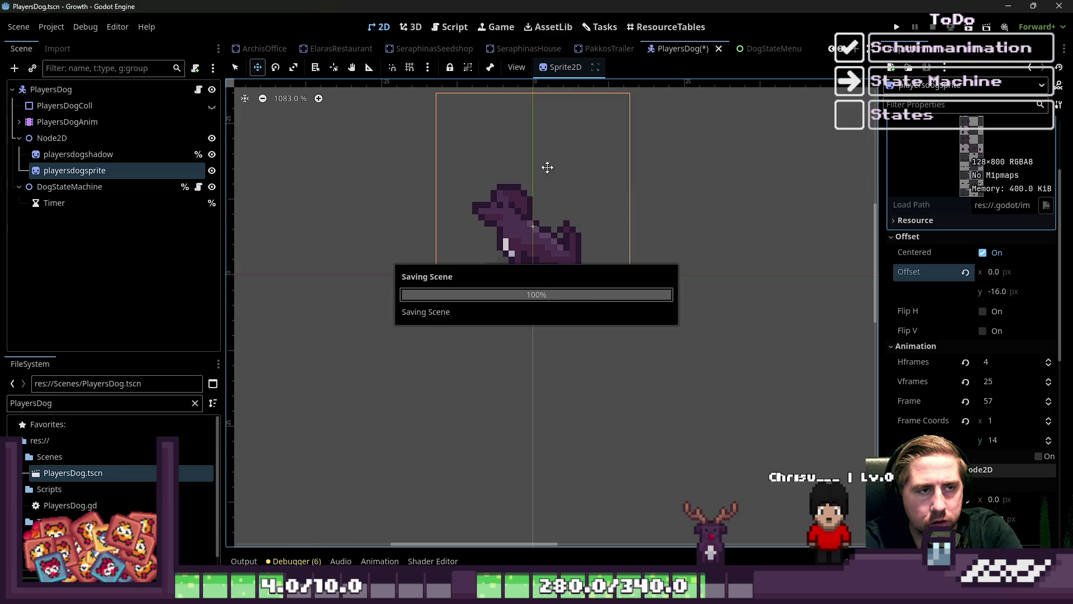
scroll(484, 55, down, 3)
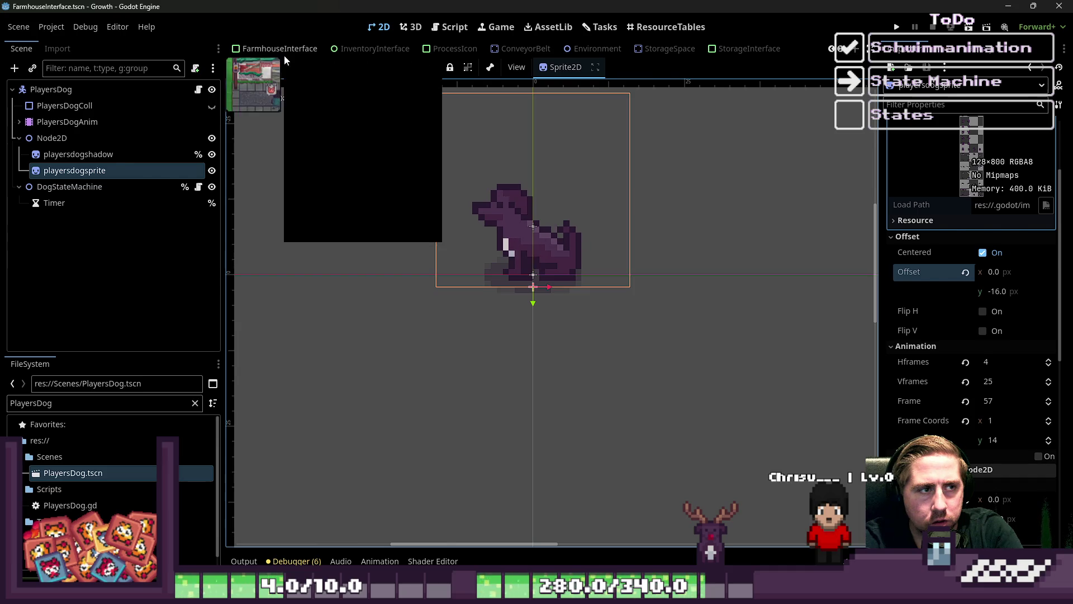
right_click(284, 56)
click(316, 202)
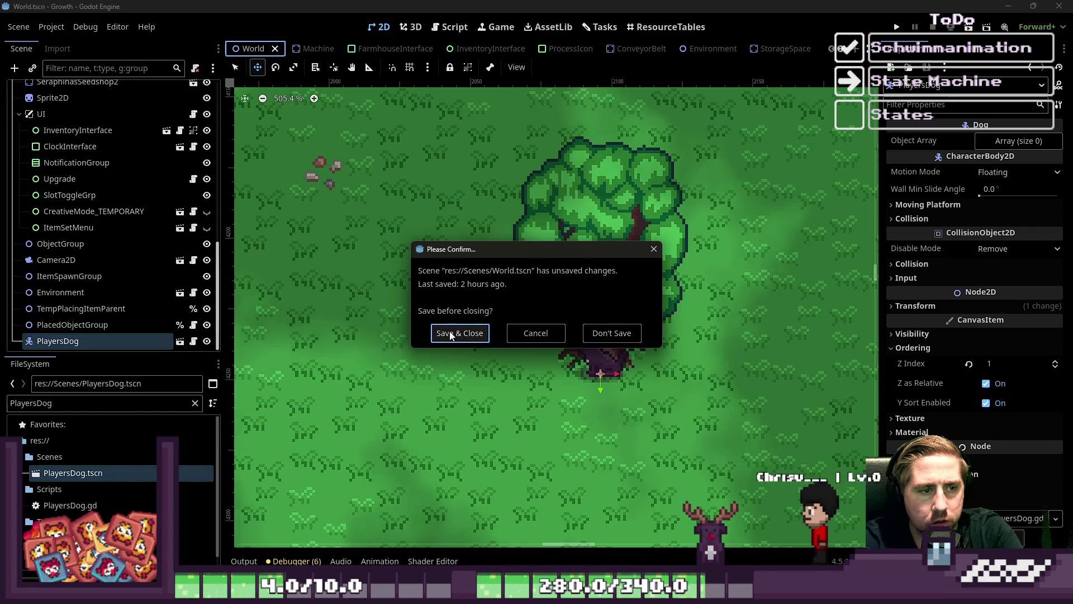
click(434, 332)
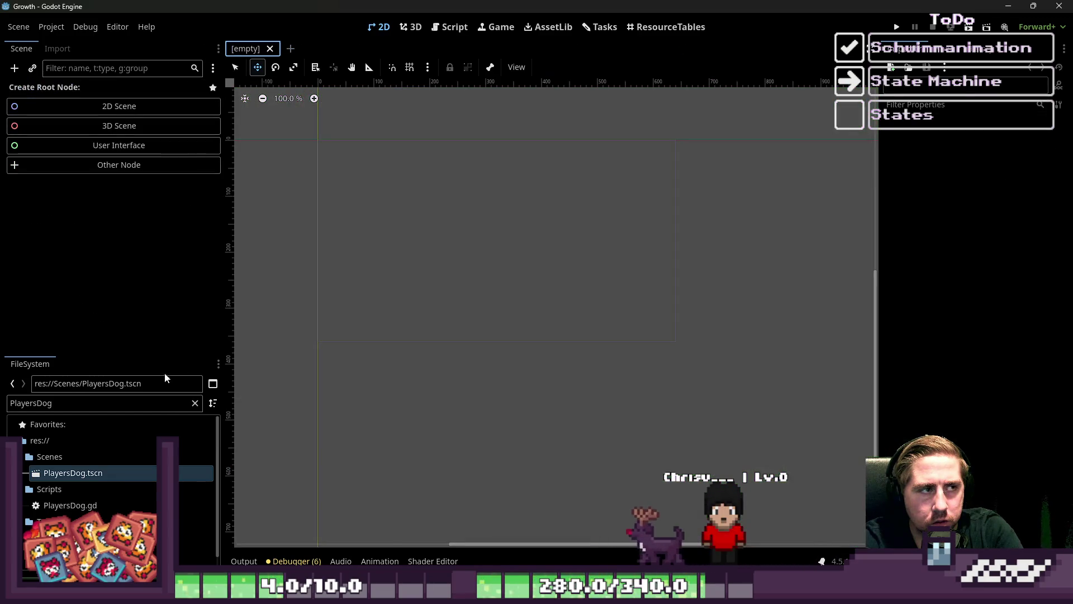
Filter the FileSystem dock for 'W' to find the World scene.
click(120, 404)
key(ctrl+a)
text(W)
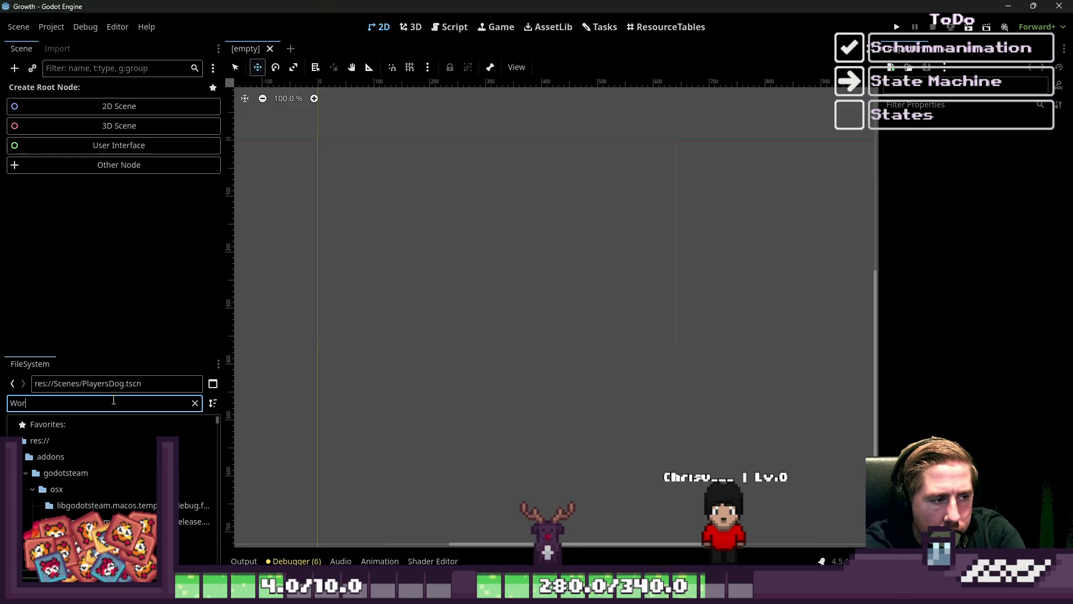
Open World.tscn and drag the dog up and right onto the tree trunk.
double_click(84, 490)
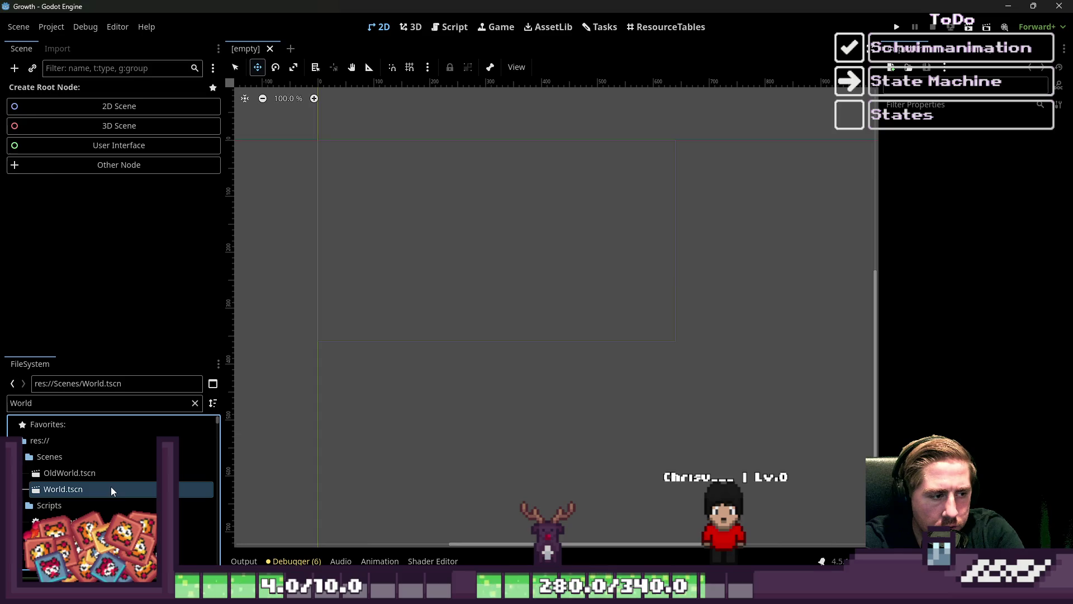
mouse_move(597, 365)
mouse_down()
mouse_move(620, 335)
mouse_move(655, 335)
mouse_move(542, 352)
mouse_move(523, 313)
mouse_move(665, 343)
mouse_move(676, 371)
mouse_move(693, 352)
mouse_move(539, 333)
mouse_move(685, 340)
mouse_move(561, 341)
mouse_move(564, 351)
mouse_up()
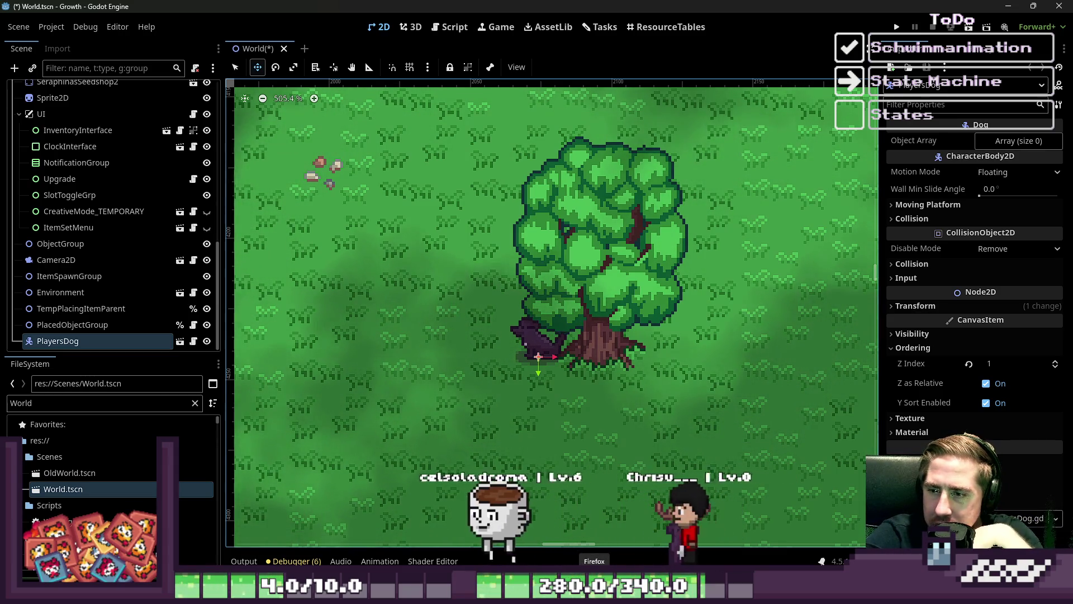
Drag the PlayersDog instance from under the tree to the trunk's right side.
drag(572, 358, 662, 342)
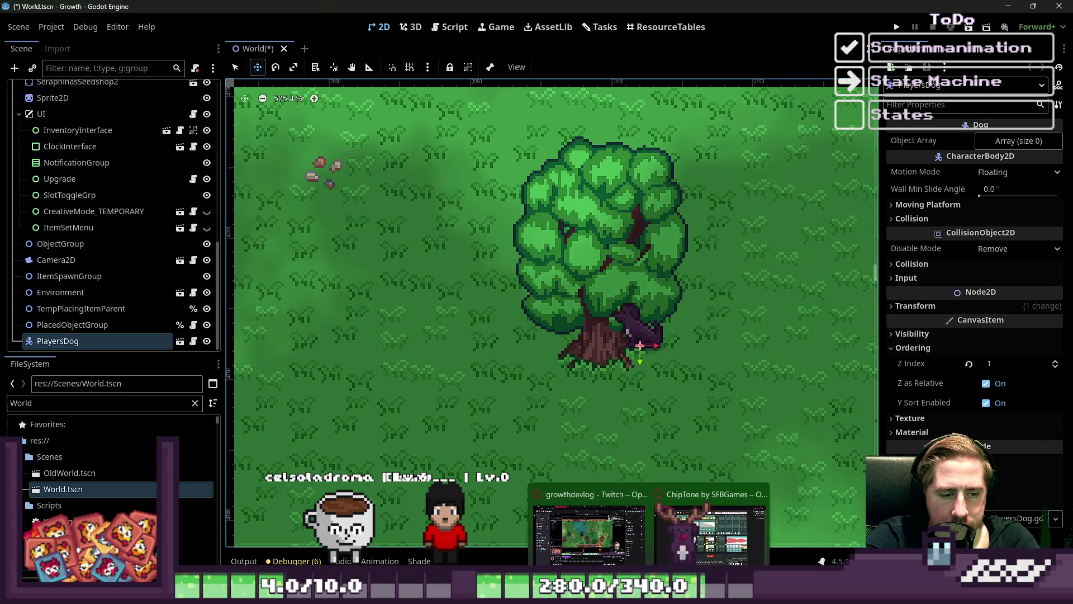
mouse_move(291, 592)
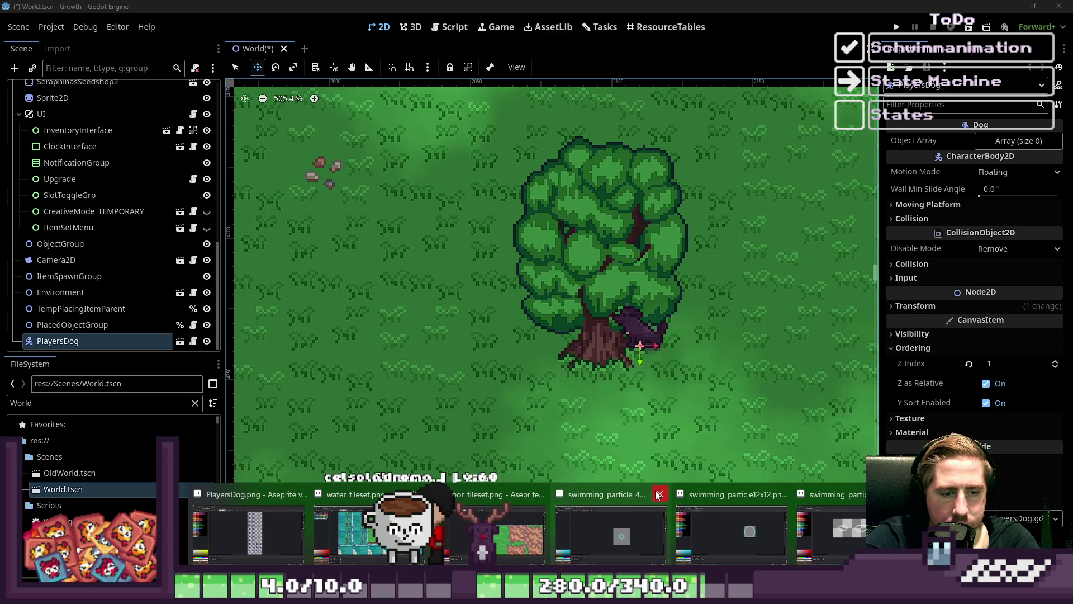
click(767, 520)
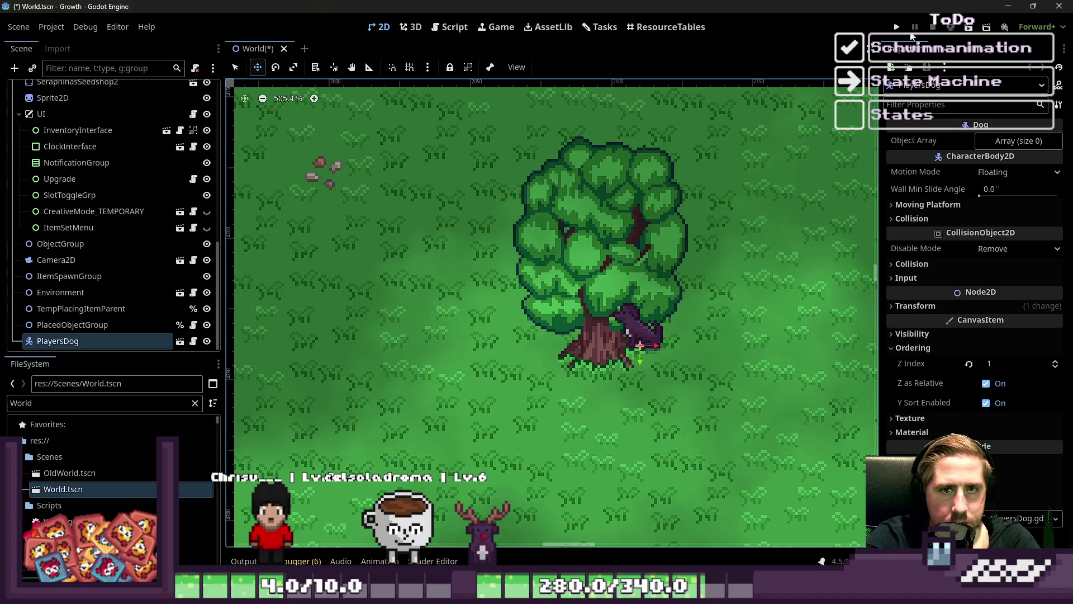
Select the PlayersDog node, then save and run the game in debug with F5.
click(111, 326)
click(126, 340)
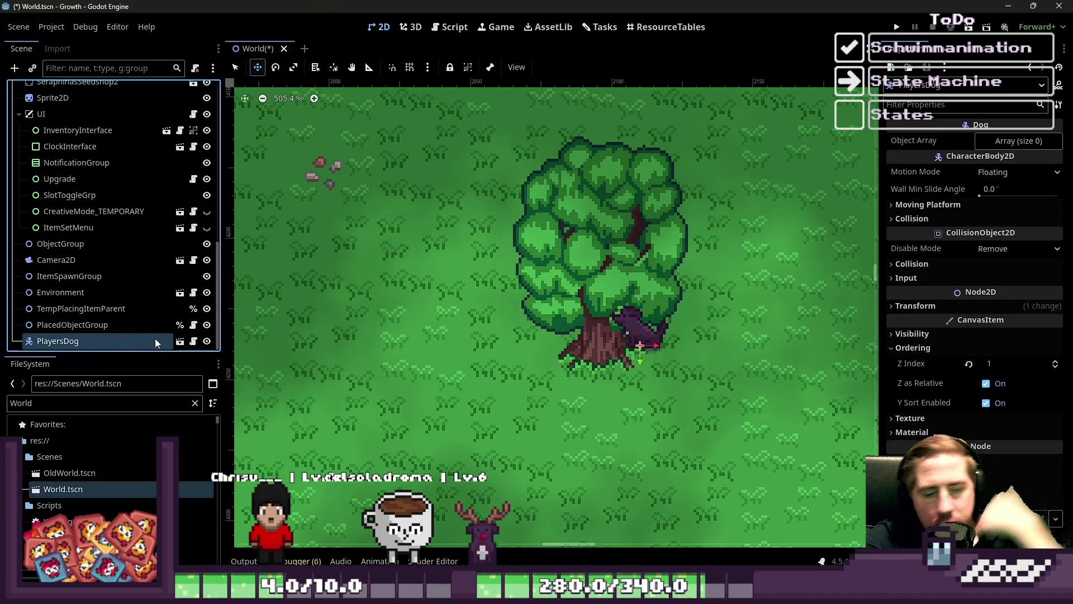
key(F5)
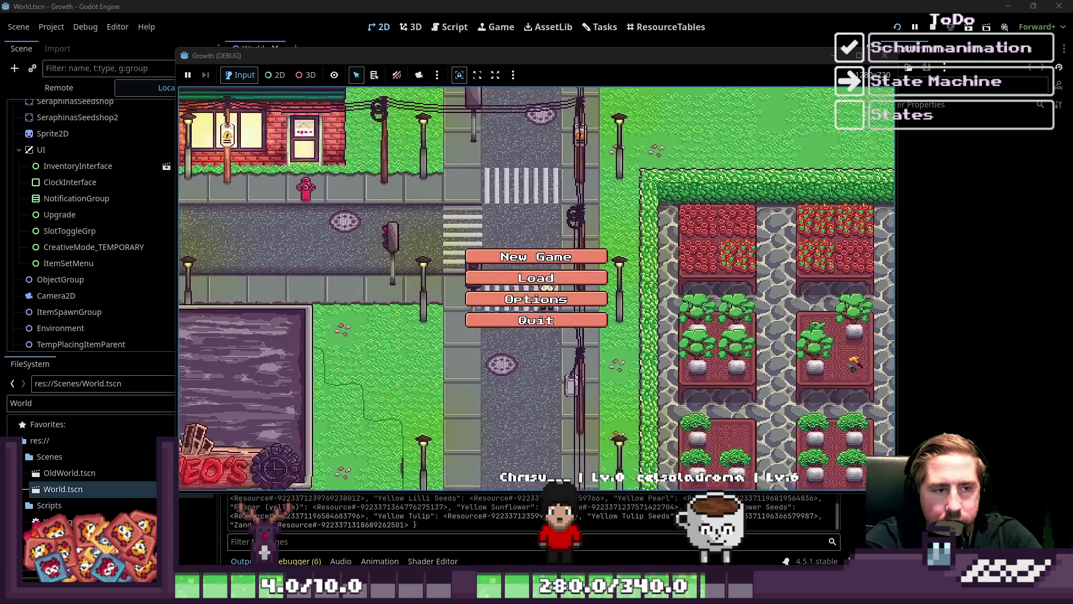
Start a New Game, enter a character name, and walk the player up-right.
click(535, 256)
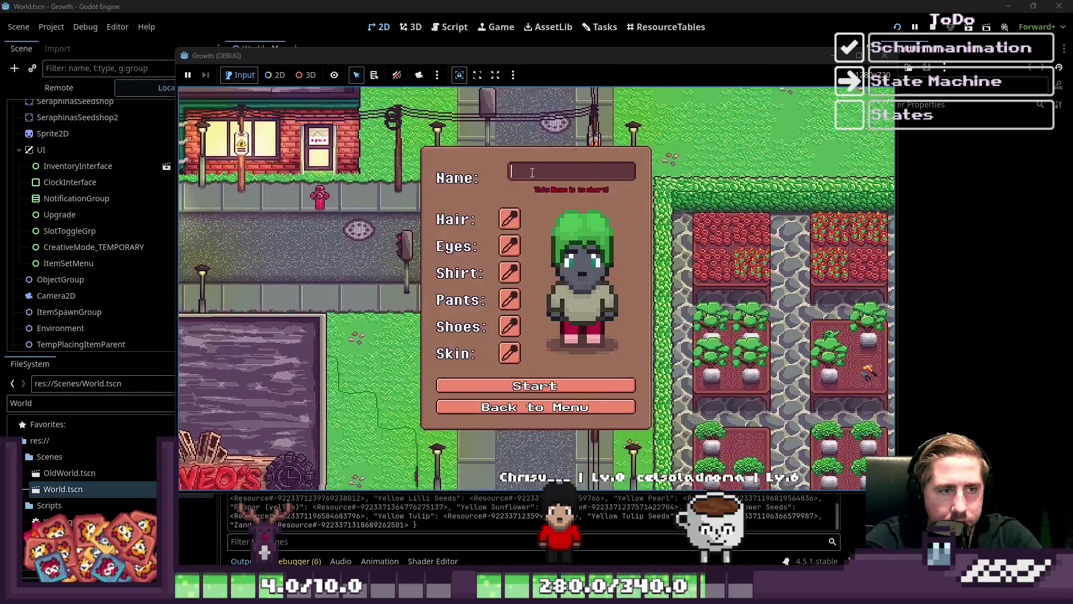
text(dasgh)
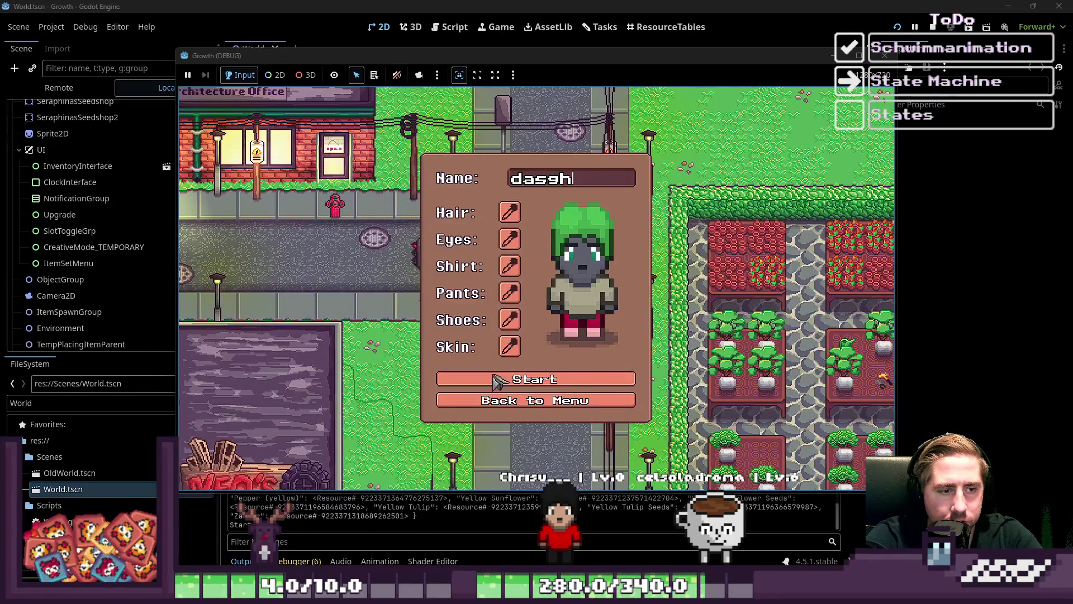
key(Return)
key(w)
key(d)
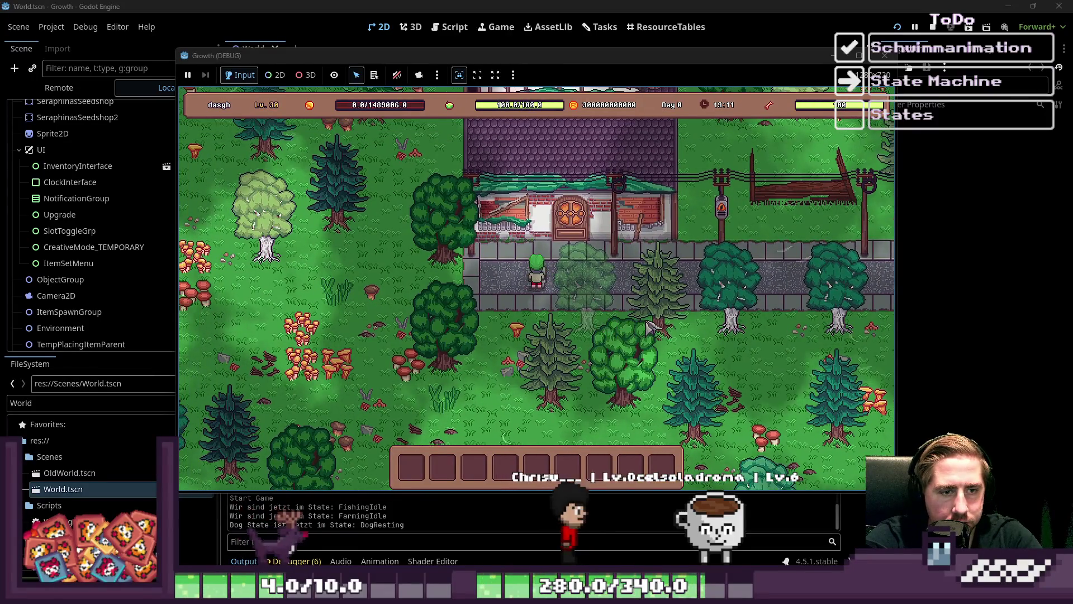
Walk the player around the forest with WASD while the dog follows, logging DogFollowing.
key(s)
key(a)
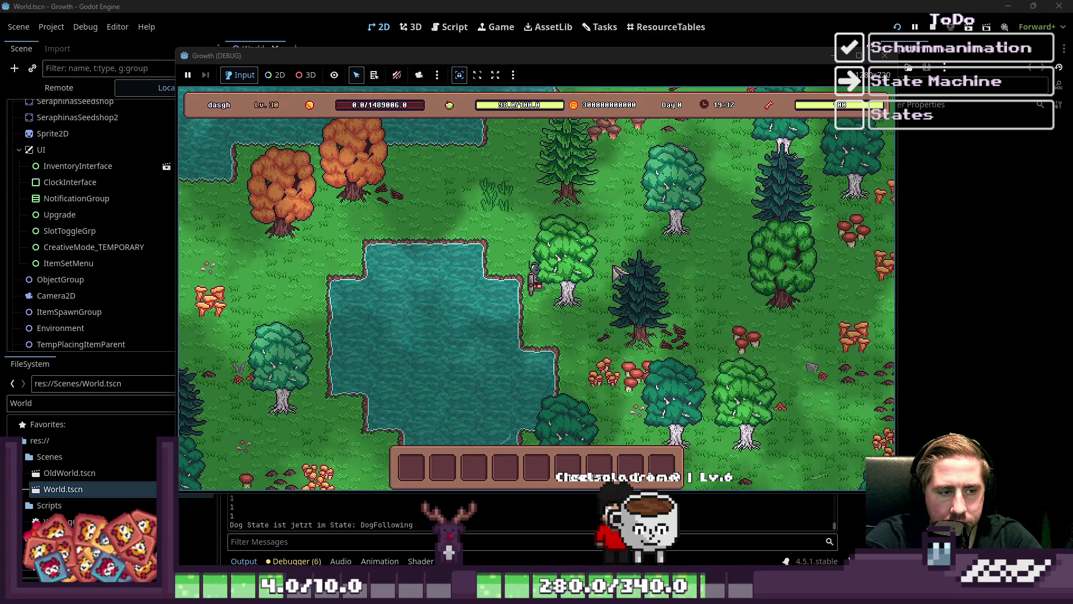
key(s)
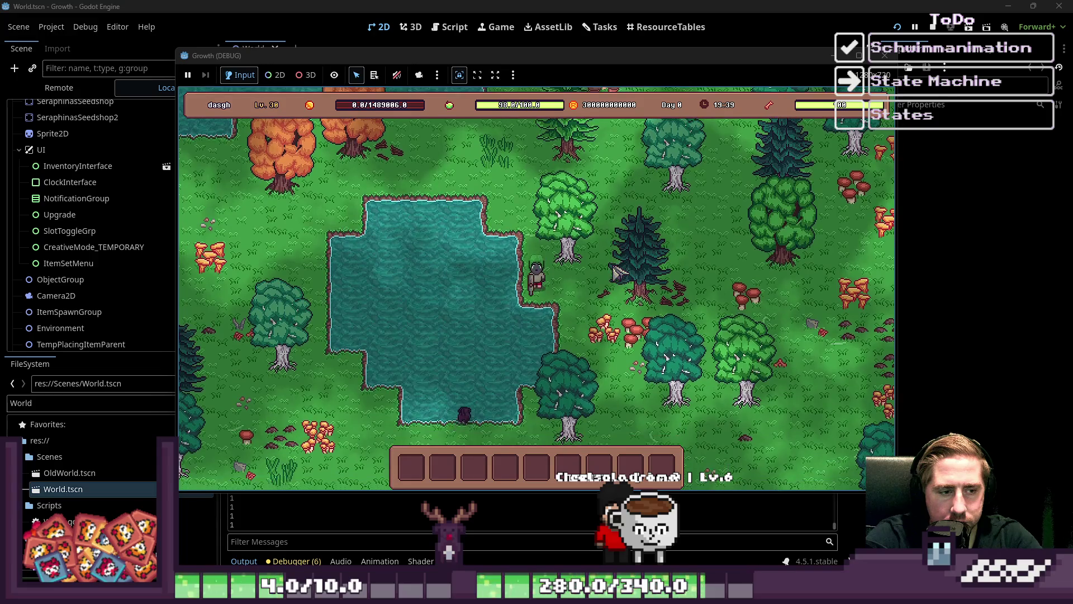
key(w)
key(a)
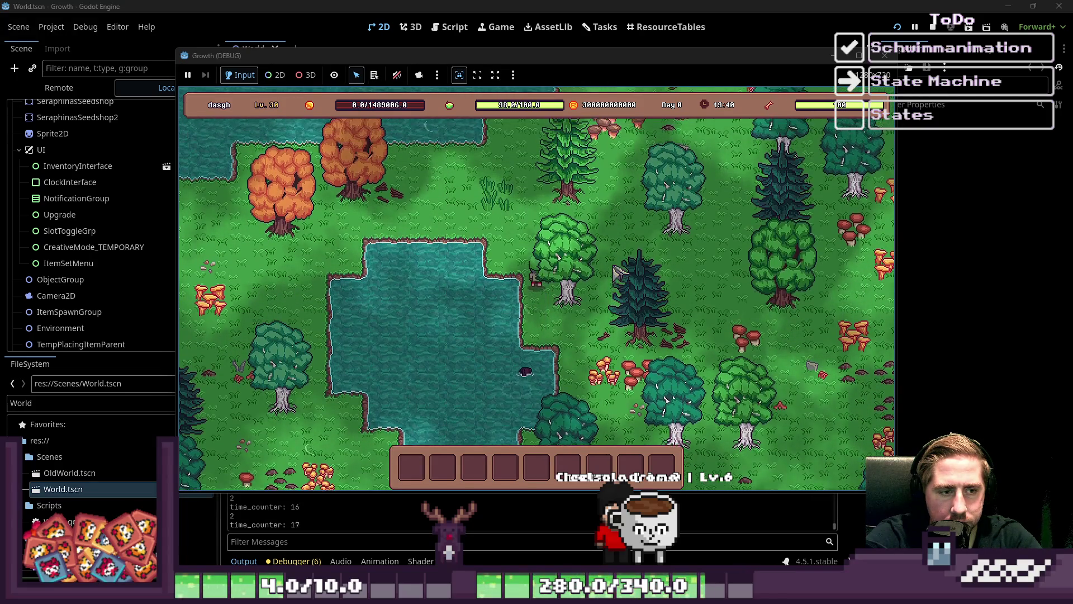
key(a)
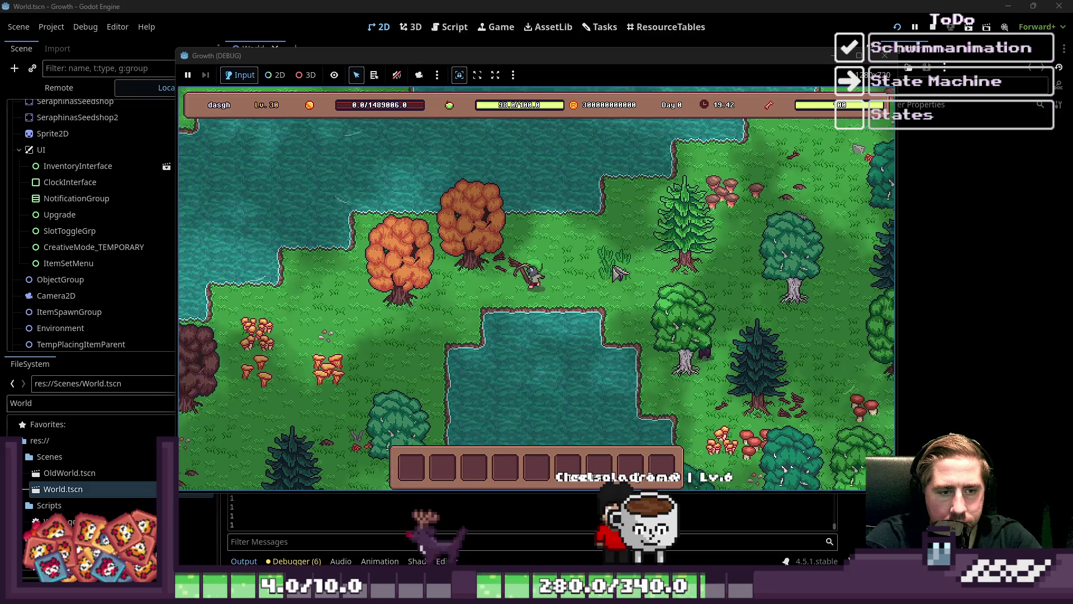
key(s)
key(a)
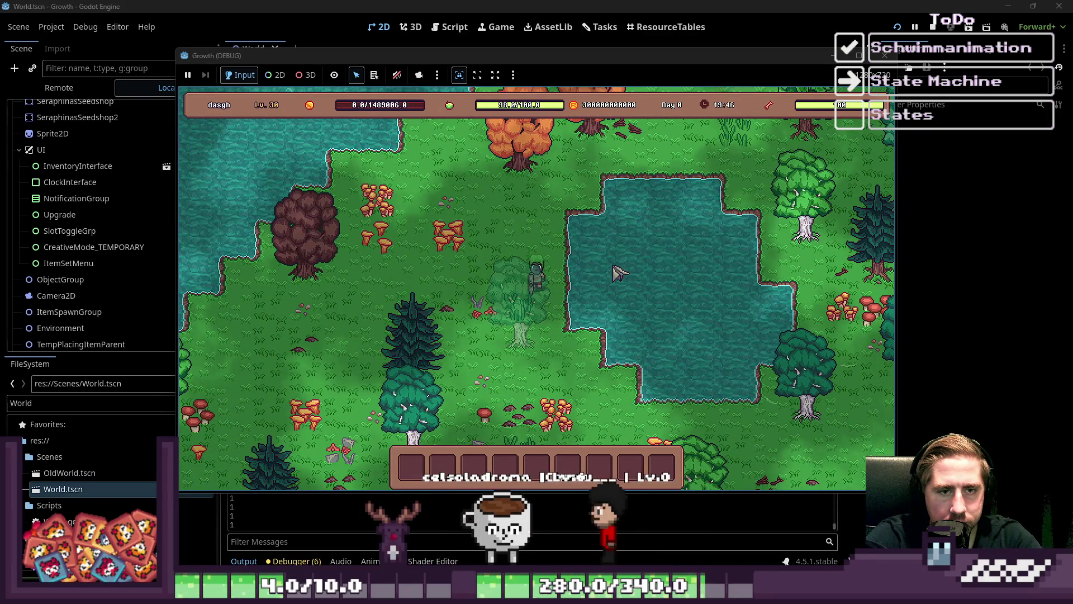
key(s)
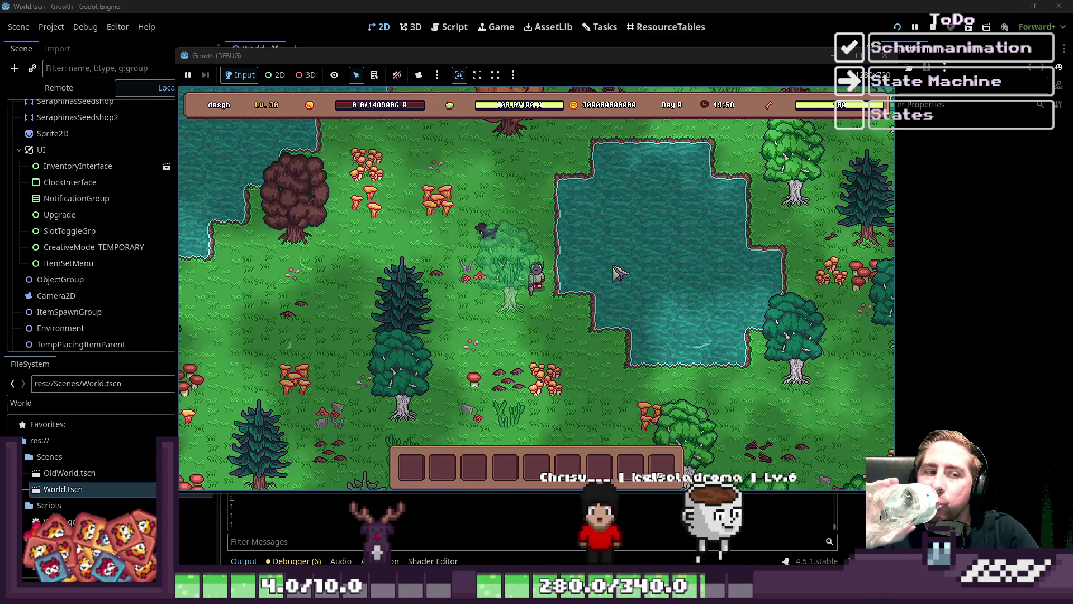
key(w)
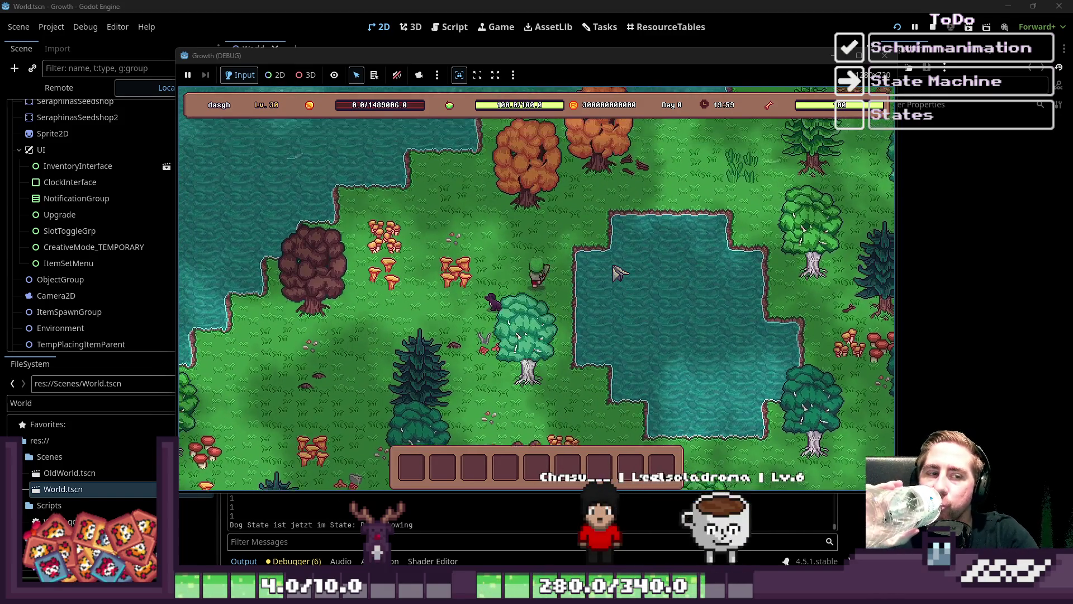
key(w)
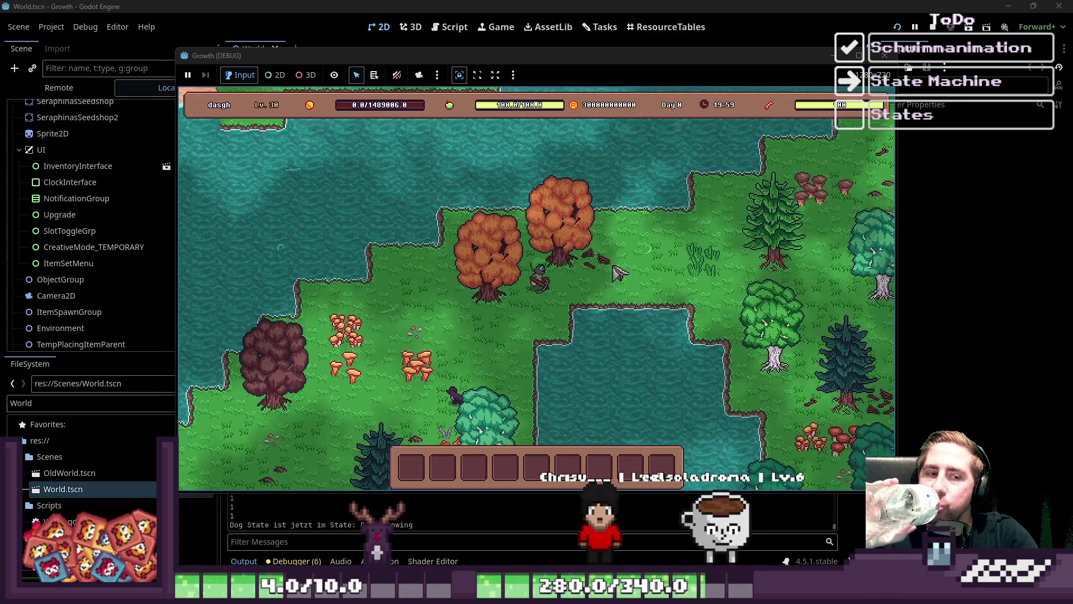
key(s)
key(d)
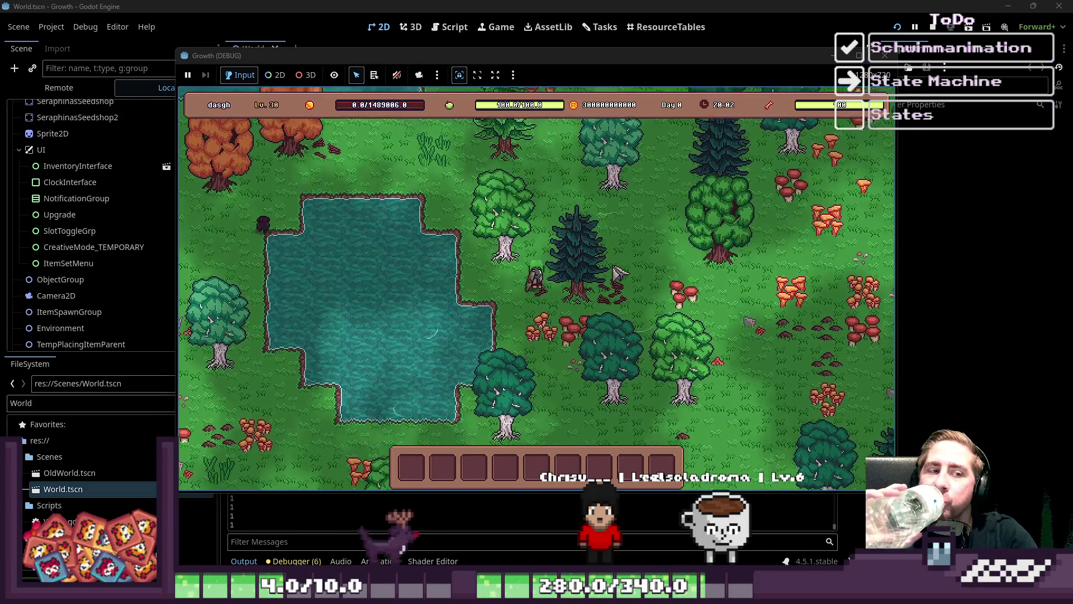
key(s)
key(a)
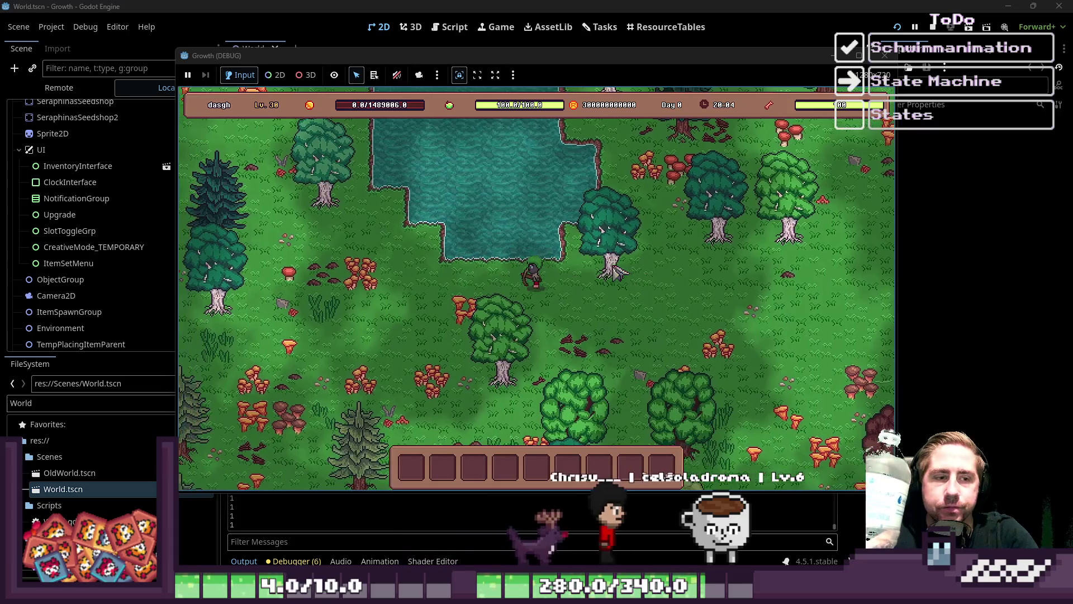
key(a)
key(w)
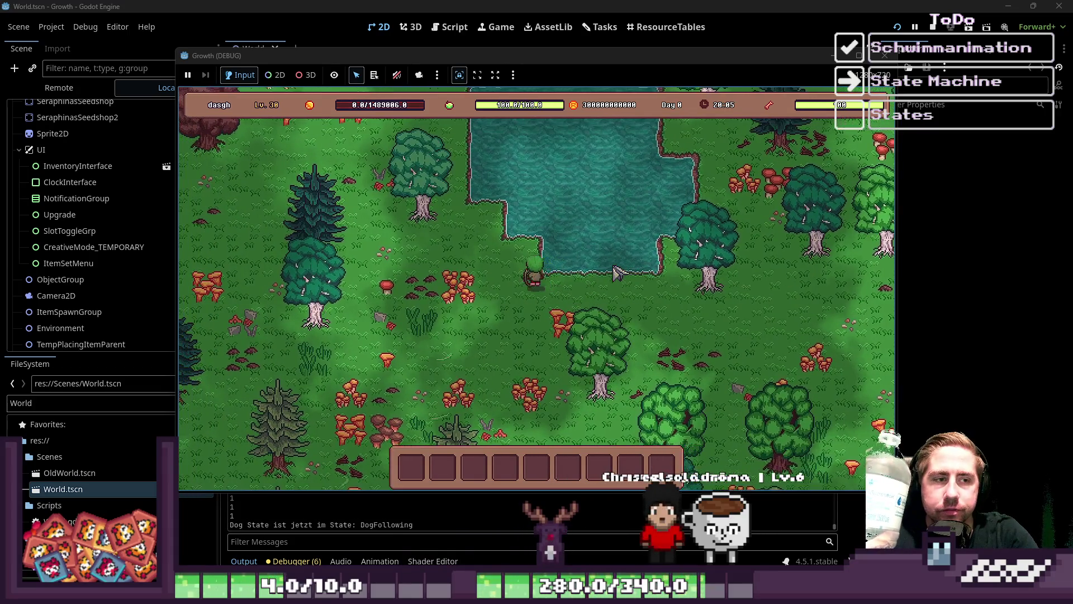
key(d)
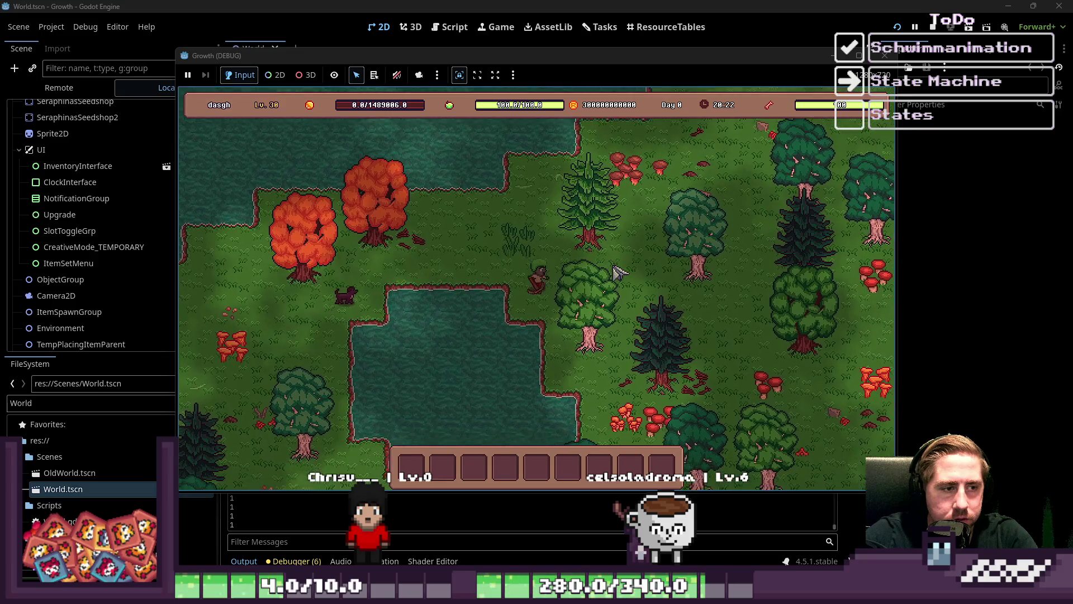
Walk the player past the lake and back north-east, watching DogFollowing and DogMoving messages.
key(d)
key(s)
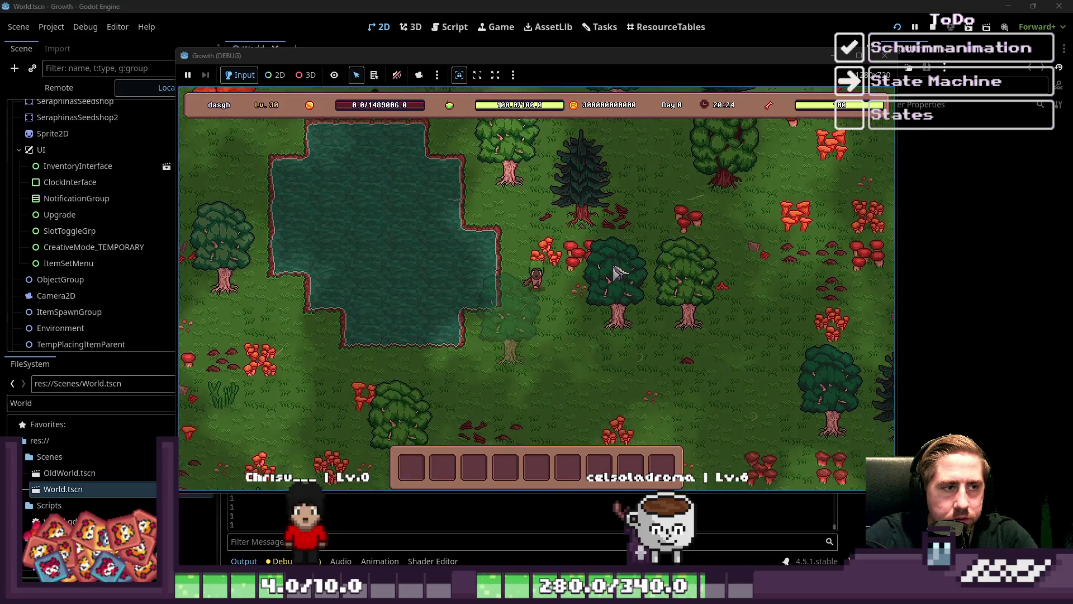
key(a)
key(s)
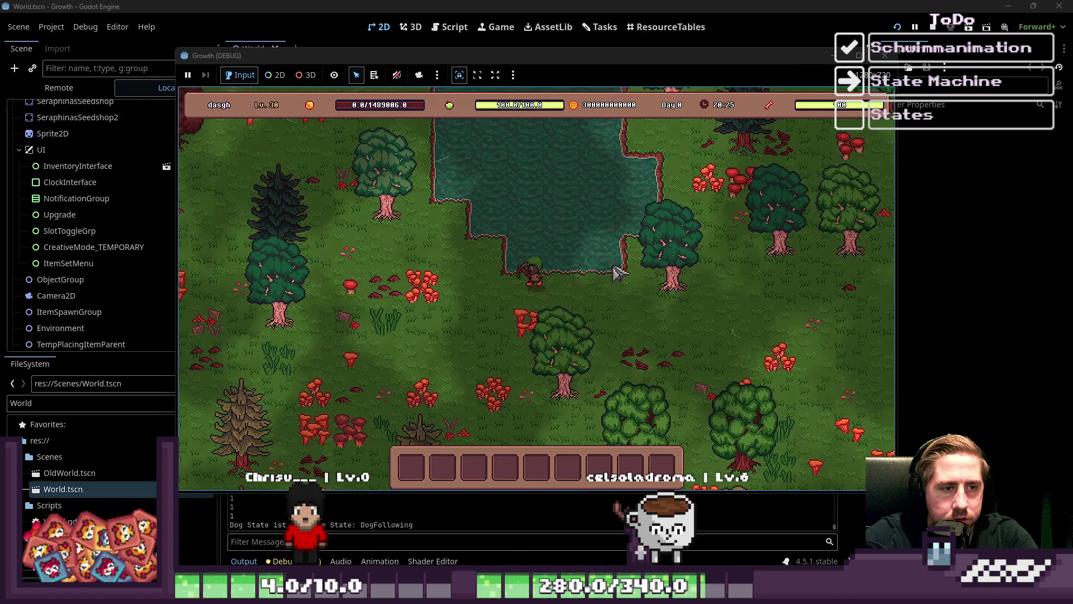
key(d)
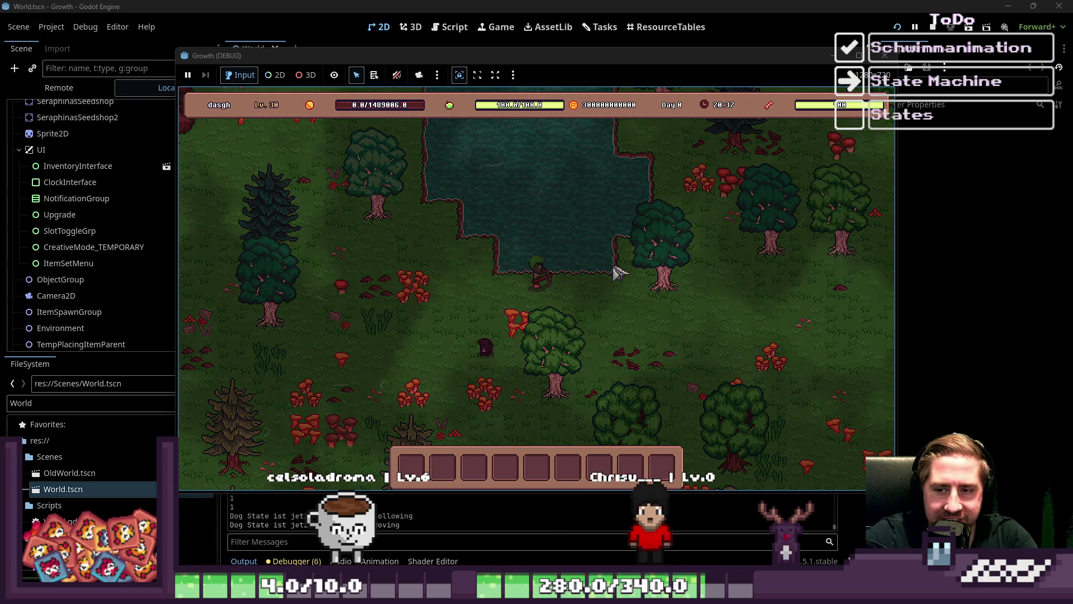
key(a)
key(w)
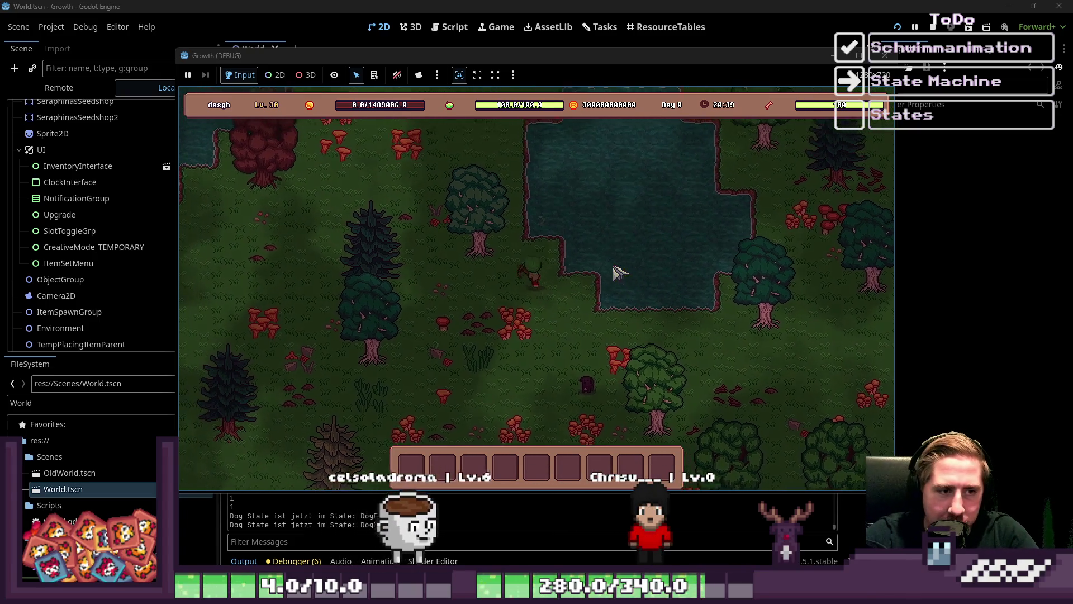
key(w)
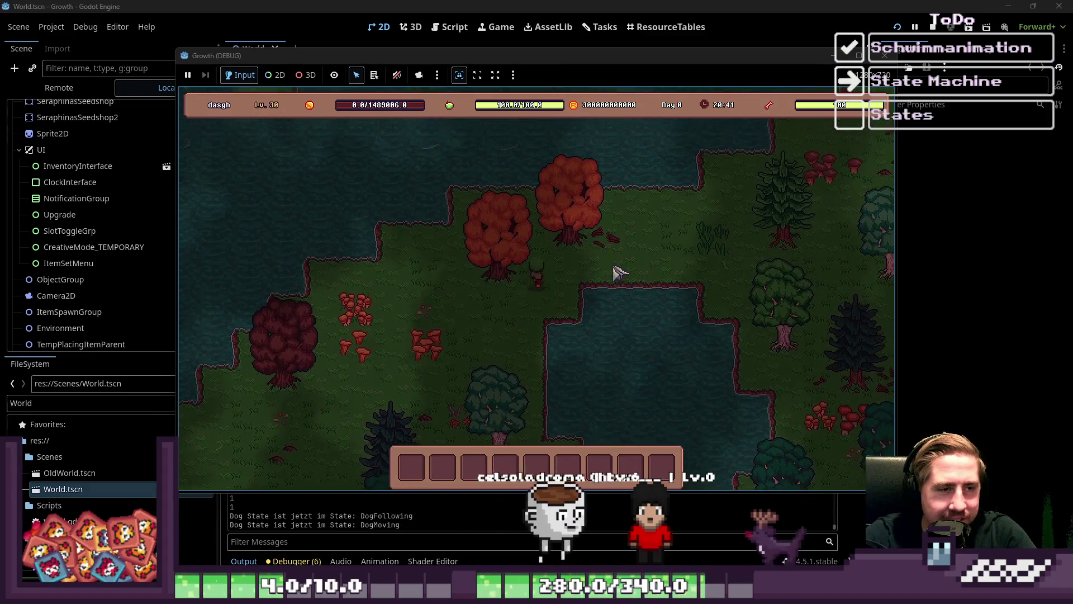
key(d)
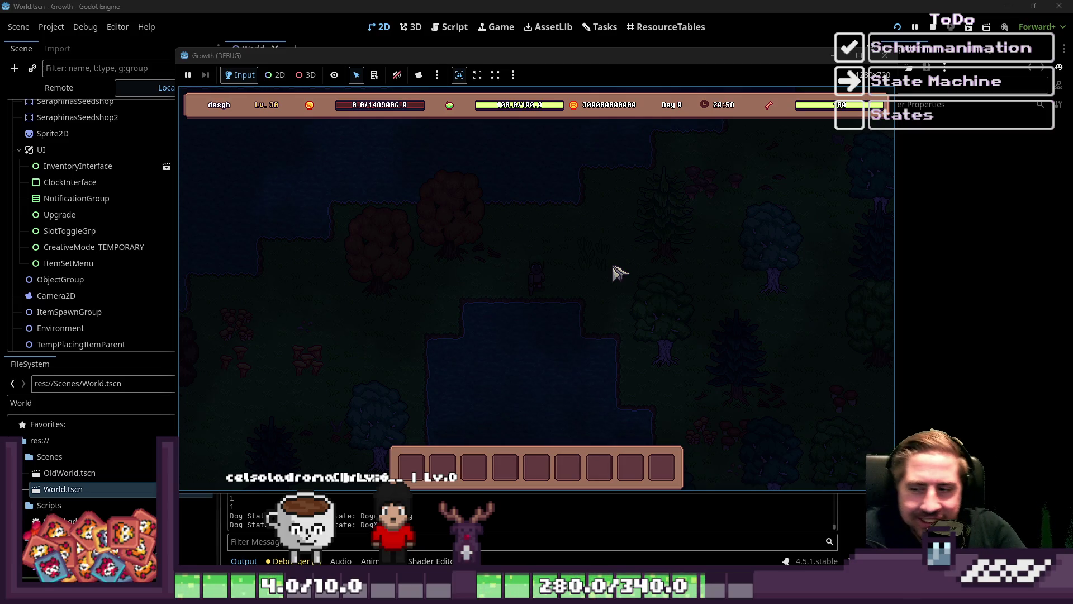
Keep walking the player around the dark night forest to confirm the dog follows.
key(a)
key(s)
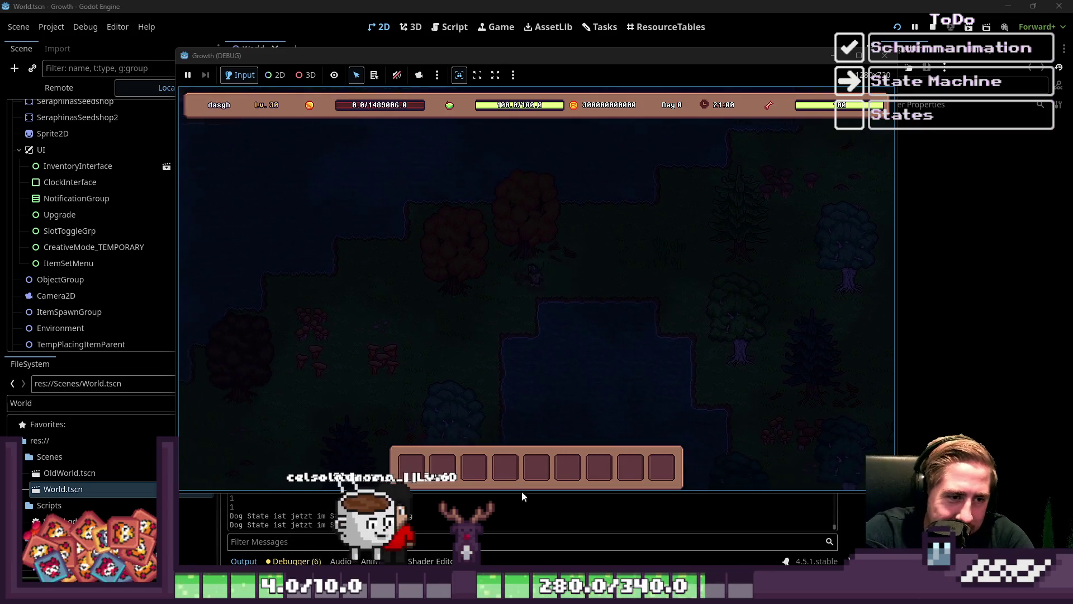
key(s)
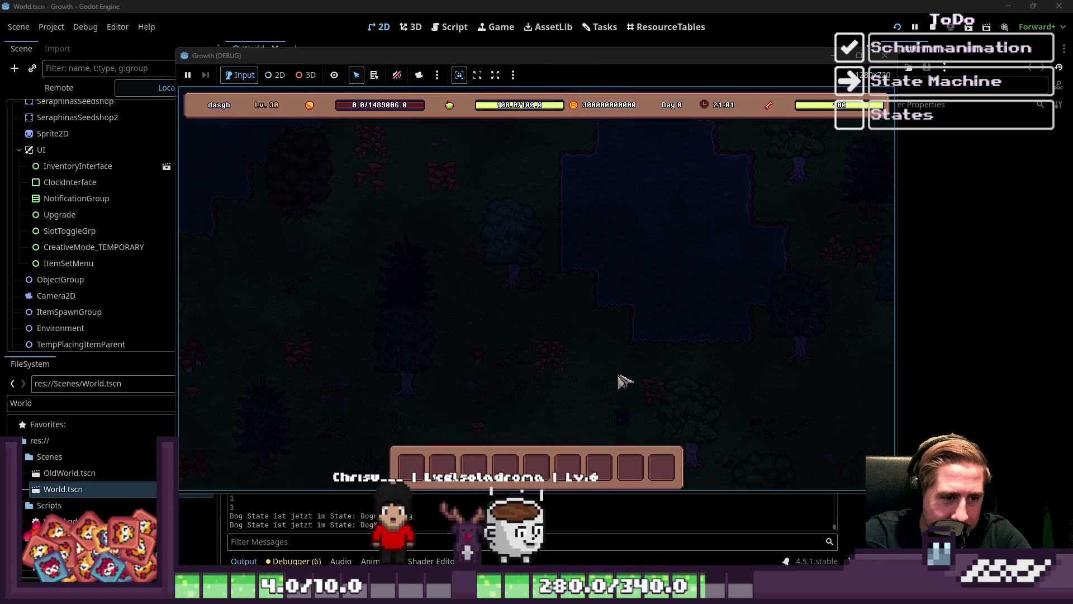
key(w)
key(a)
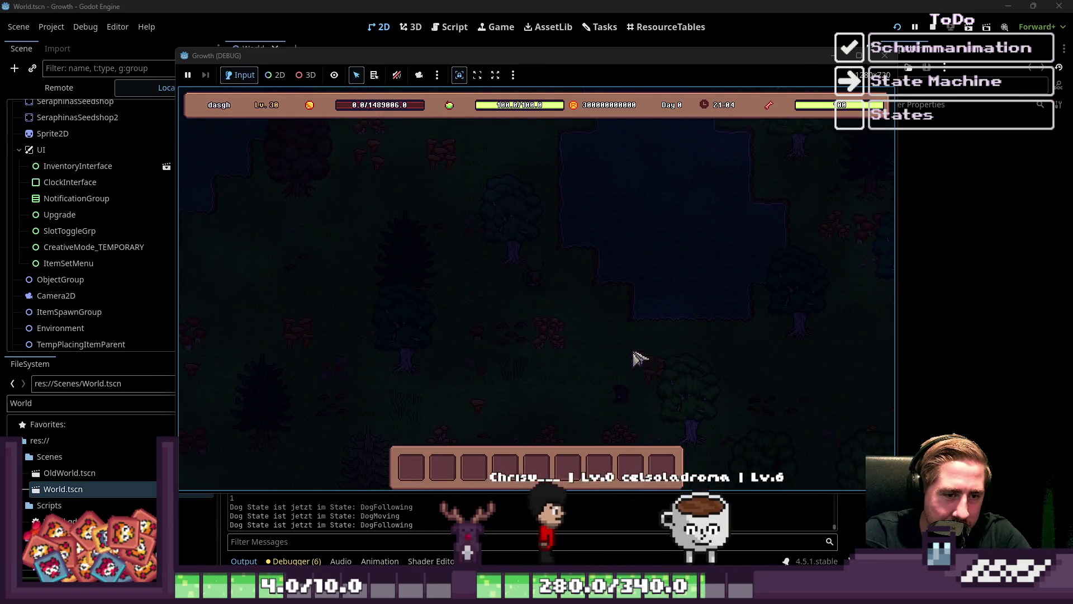
key(w)
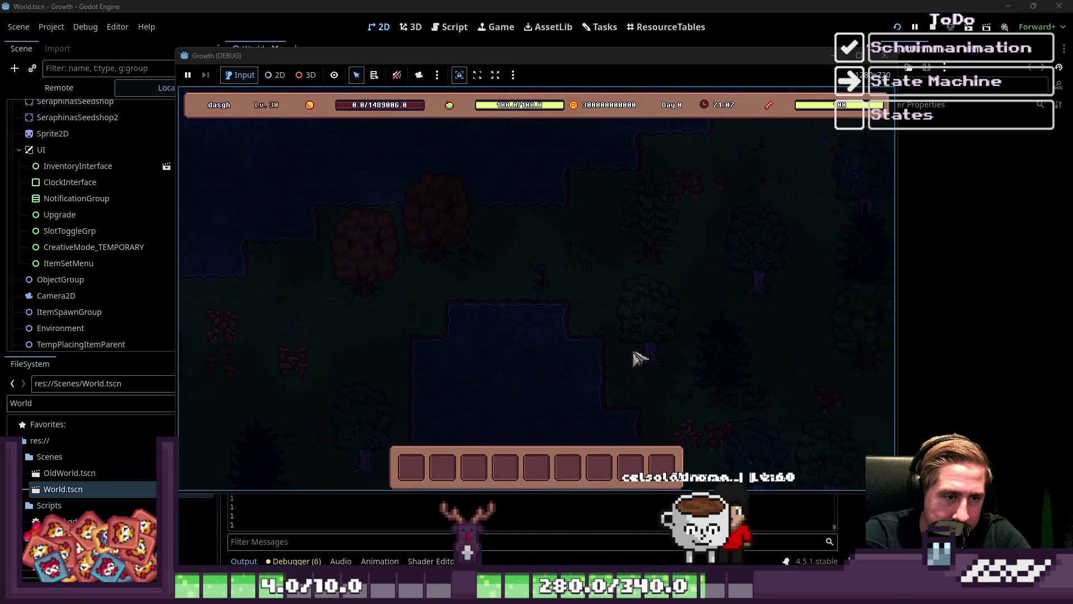
key(s)
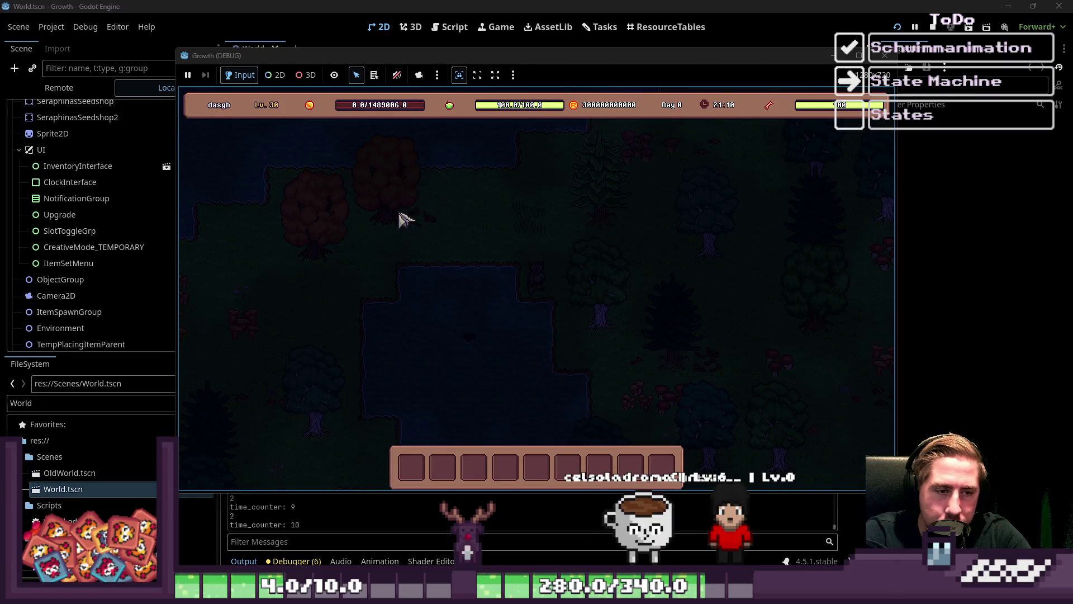
key(w)
key(a)
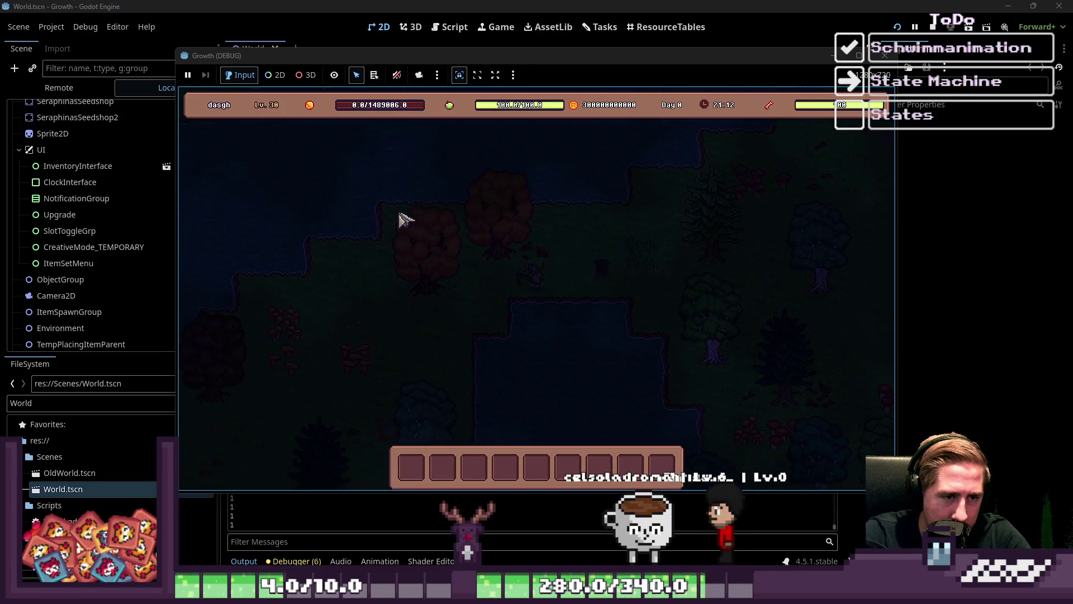
key(s)
key(a)
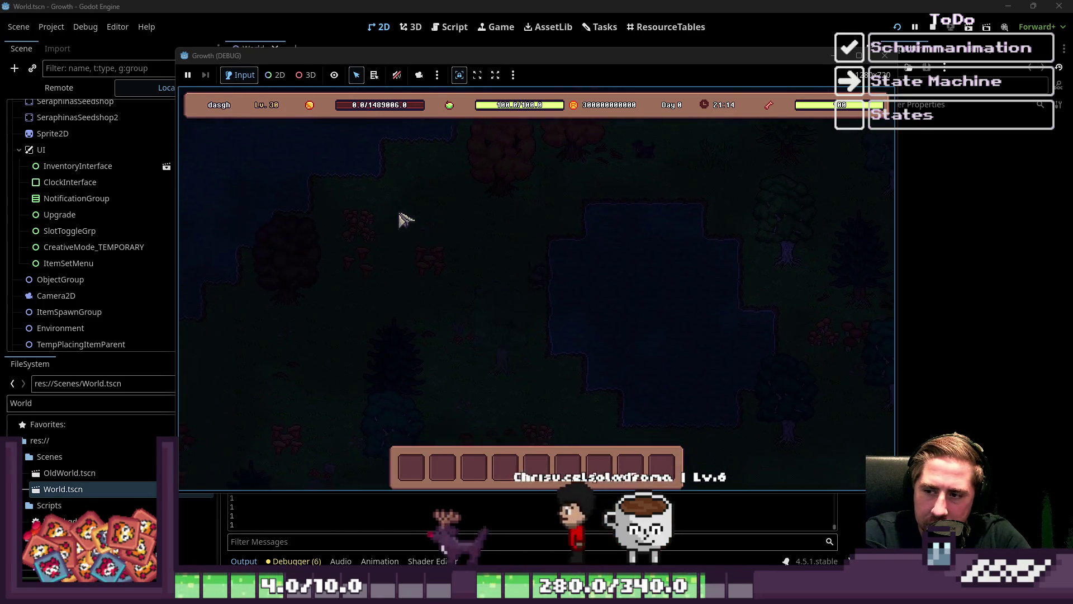
key(s)
key(d)
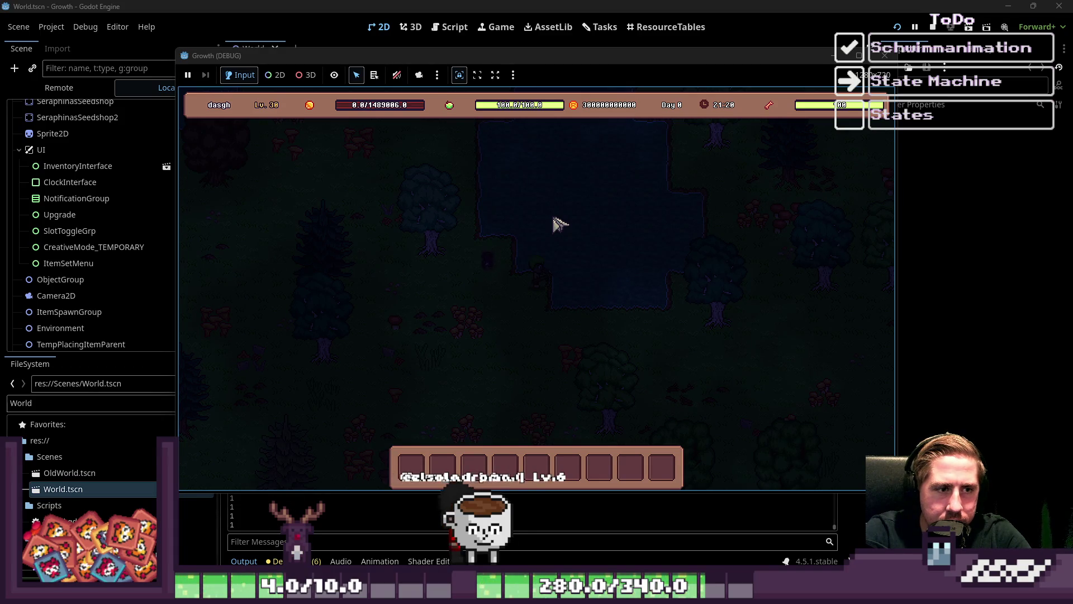
Stop the debug run and enlarge the code editor in the Script workspace.
key(F8)
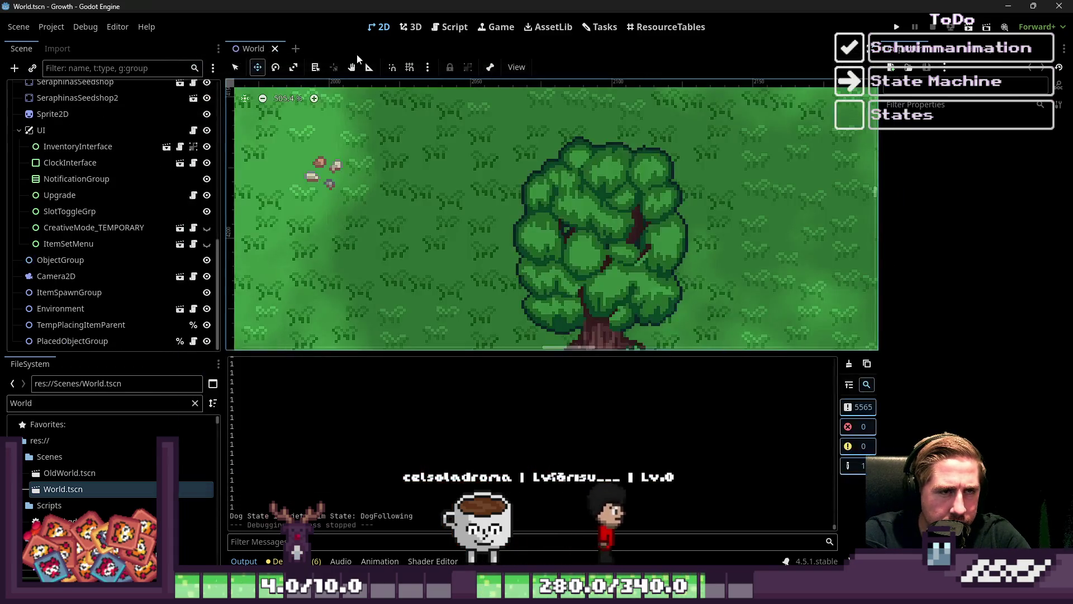
click(441, 31)
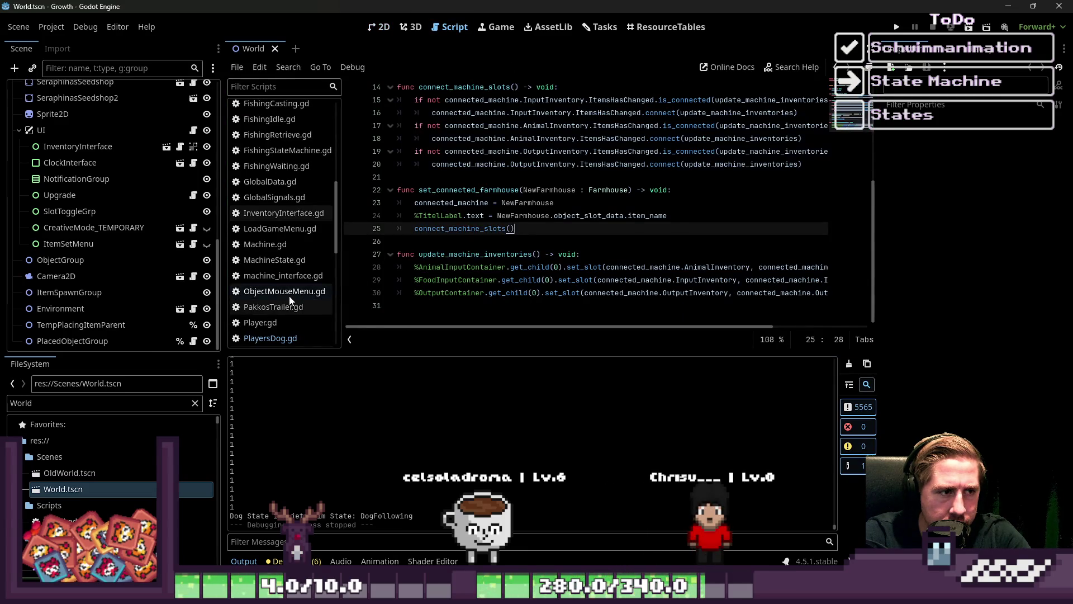
scroll(290, 300, down, 2)
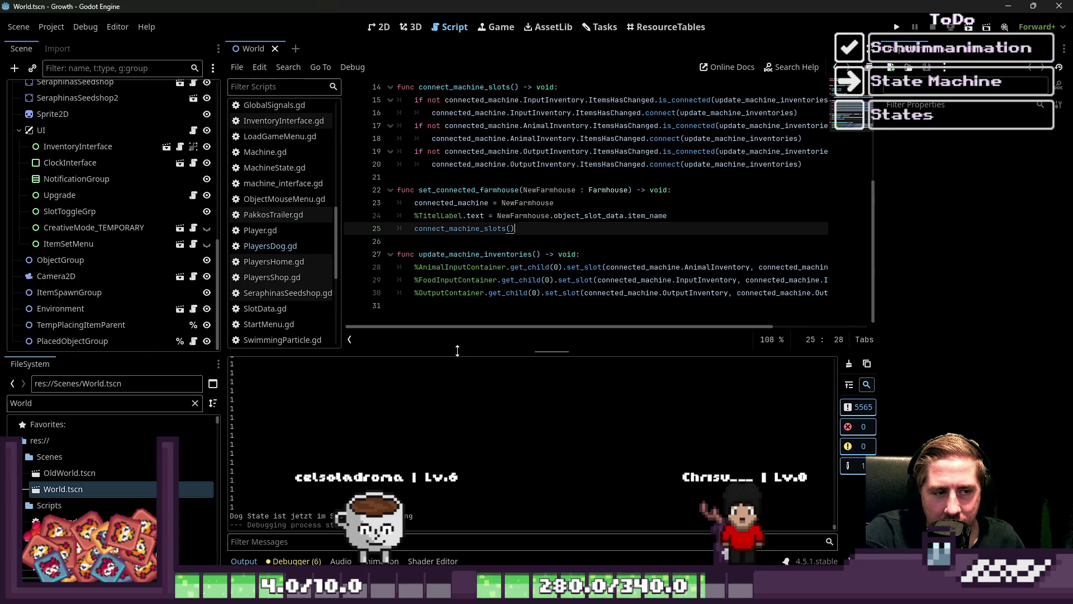
drag(457, 351, 422, 455)
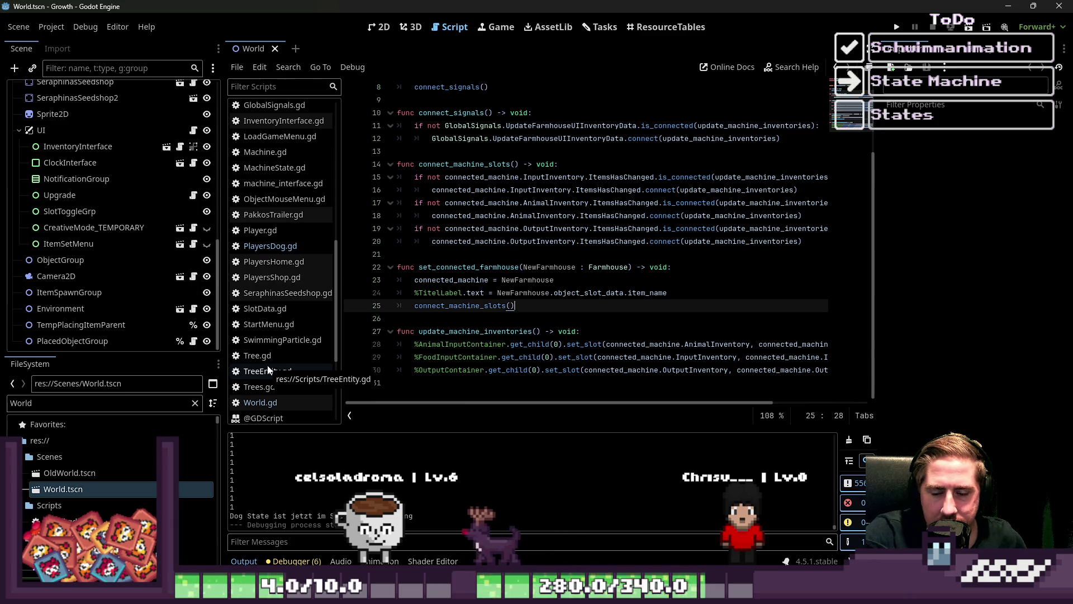
Open PlayersDog.gd at the create_swim_particle() call on line 81.
click(270, 246)
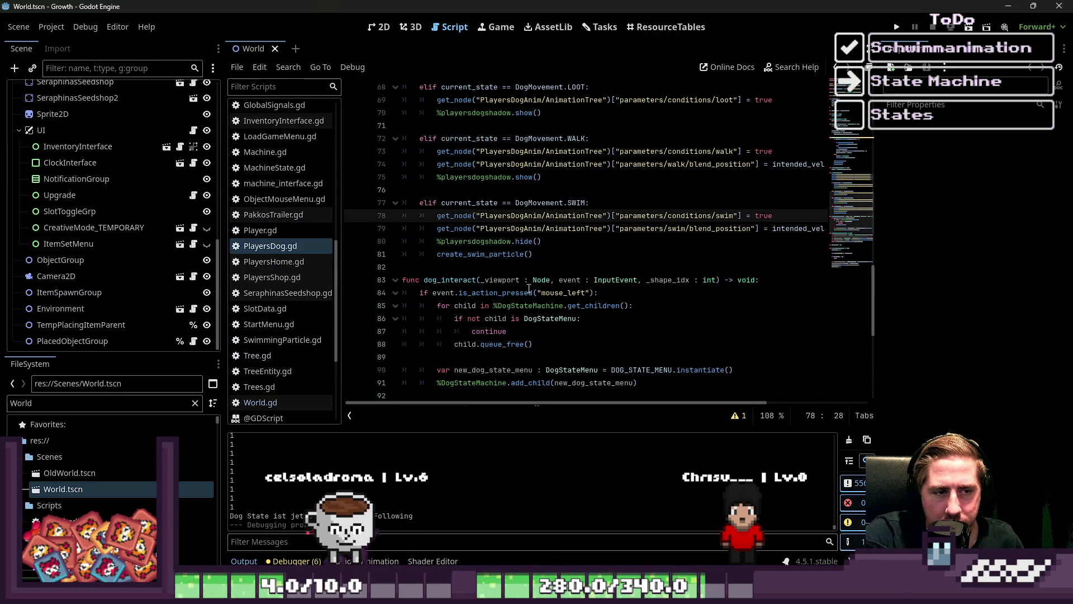
click(571, 255)
scroll(574, 259, up, 1)
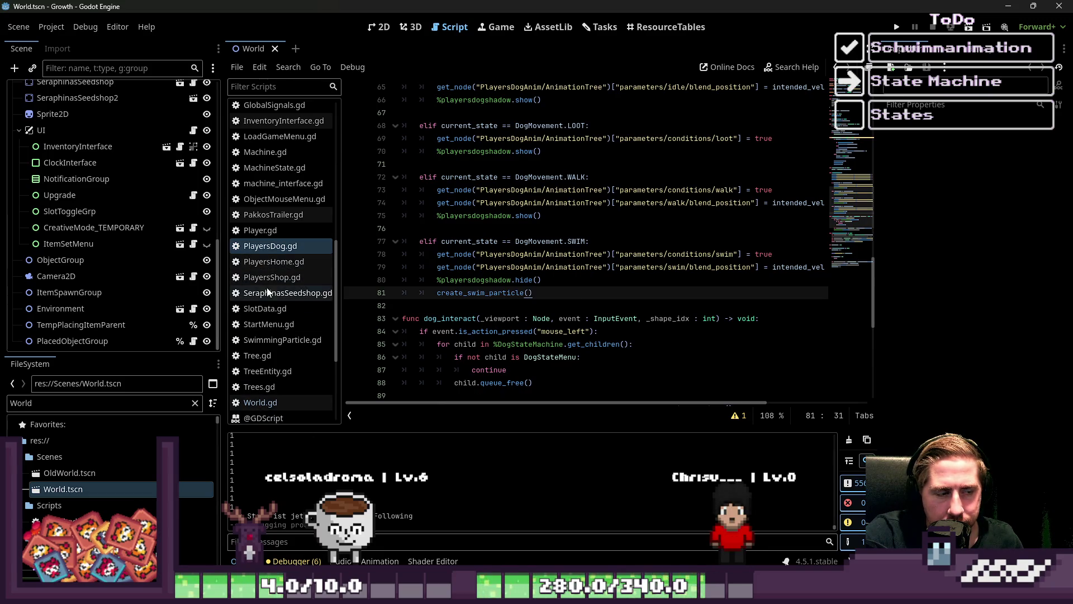
scroll(134, 170, up, 5)
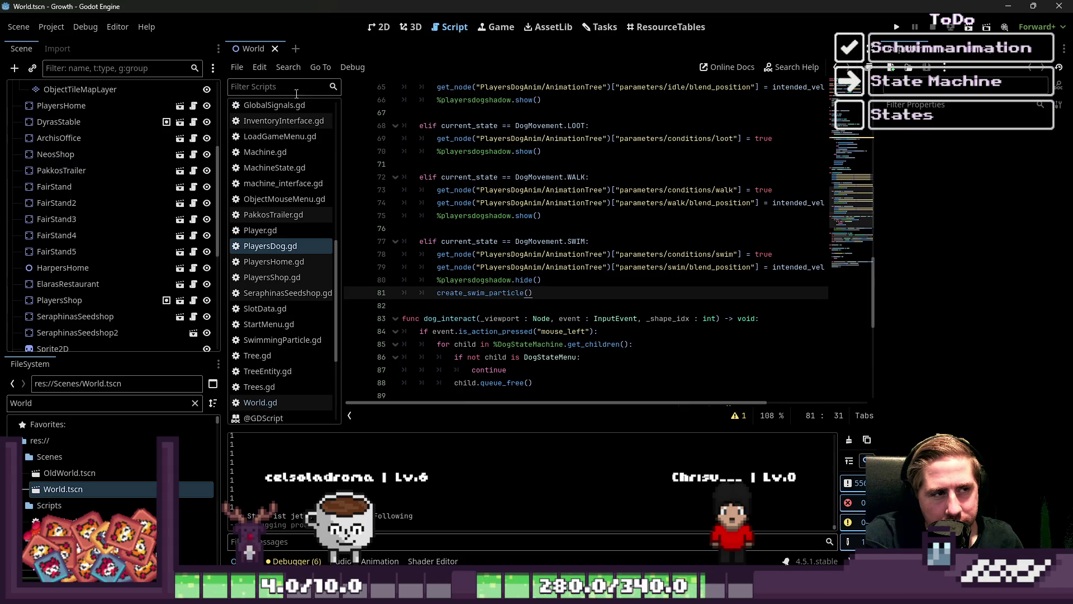
scroll(76, 262, down, 5)
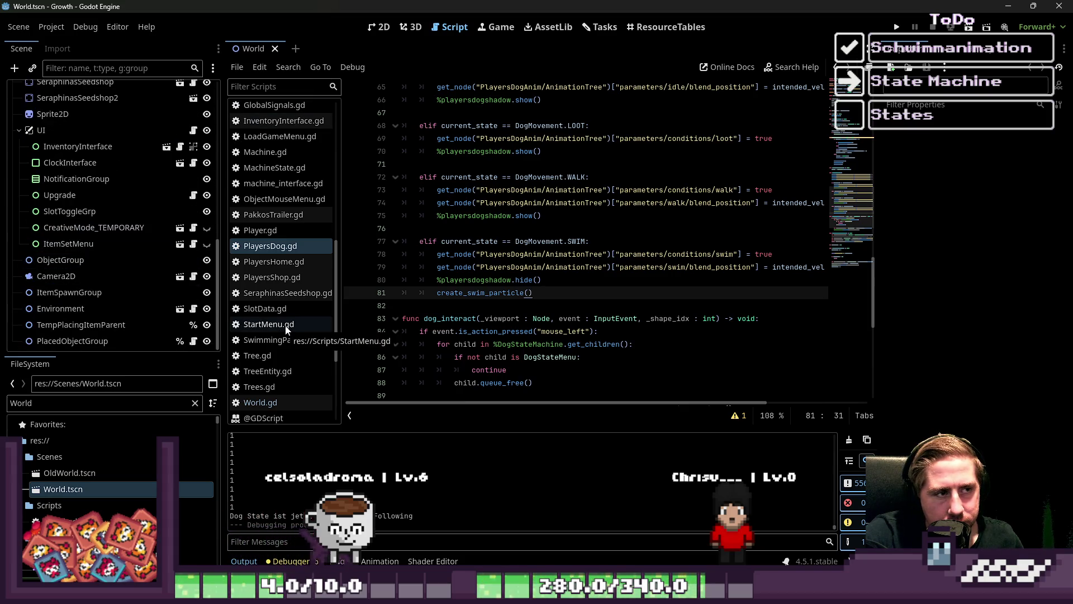
Filter the FileSystem for 'PlayersD' and open Scenes/PlayersDog.tscn.
click(77, 403)
text(Dog)
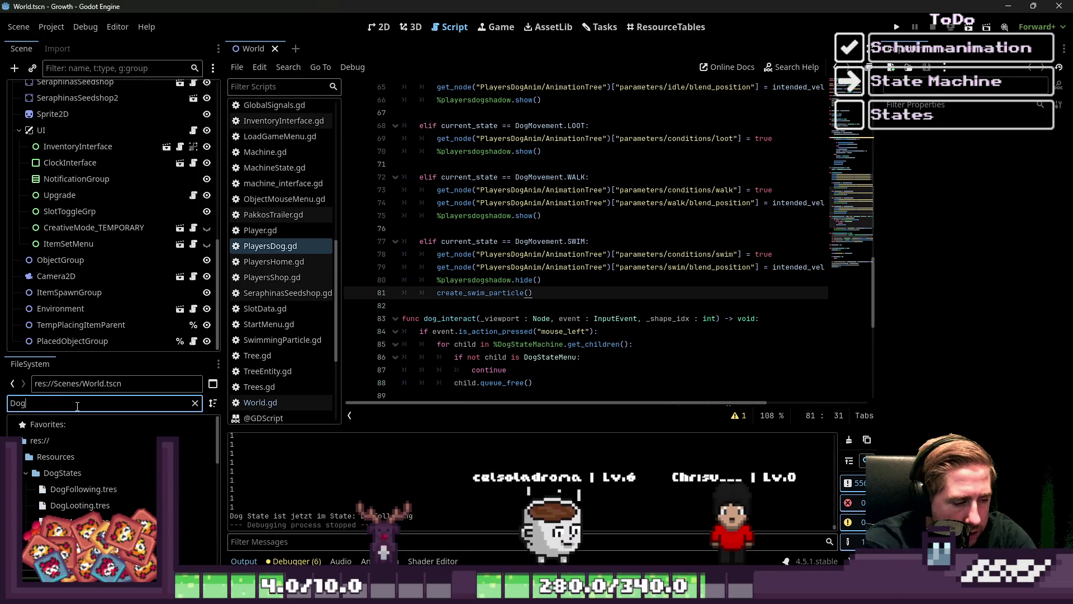
key(BackSpace)
key(BackSpace)
key(BackSpace)
text(Player)
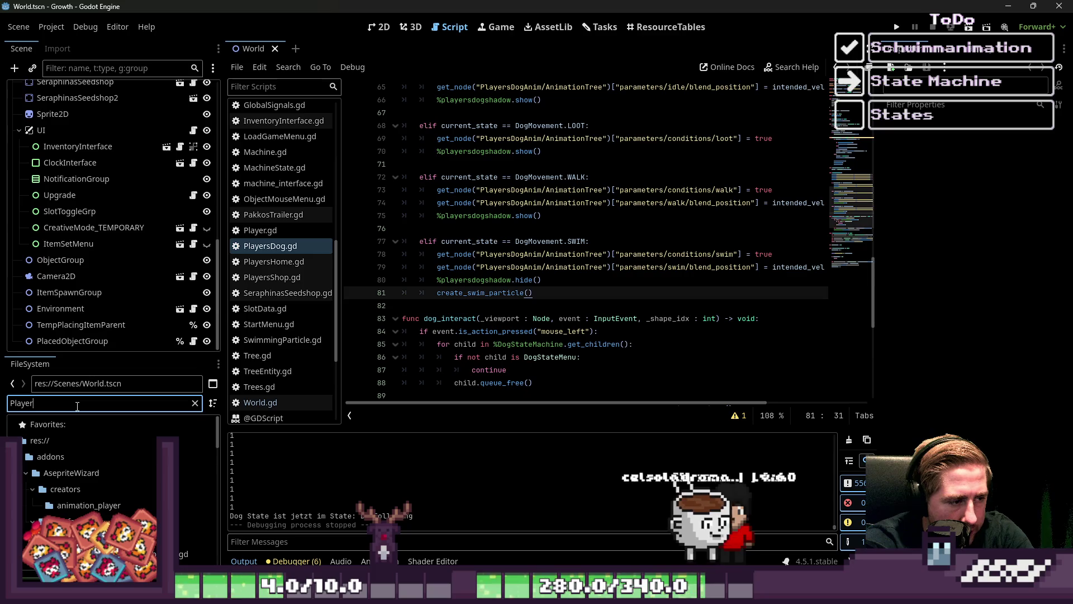
text(sDog)
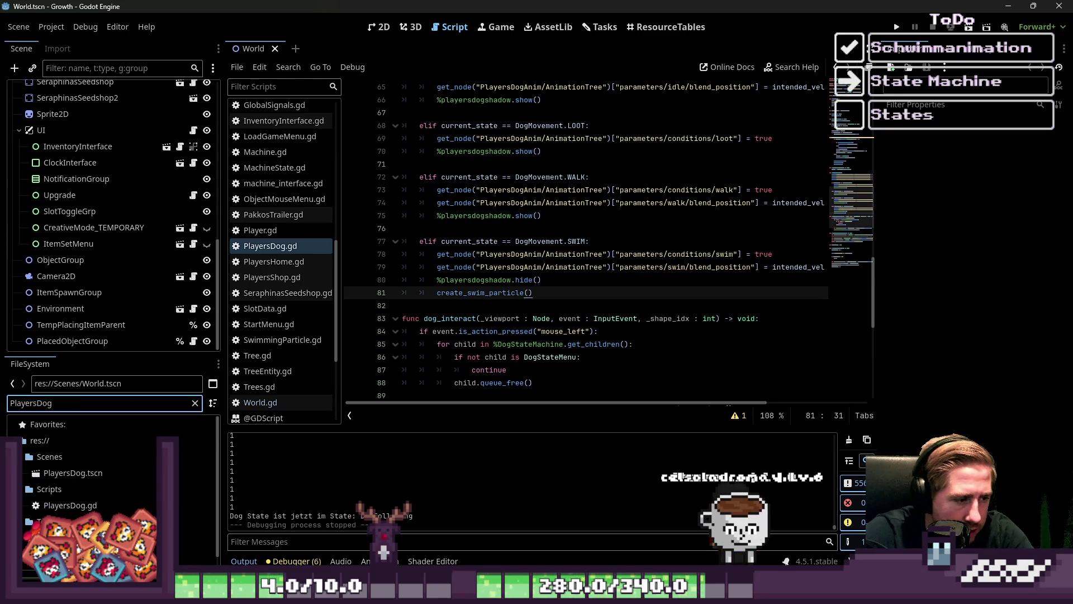
double_click(86, 475)
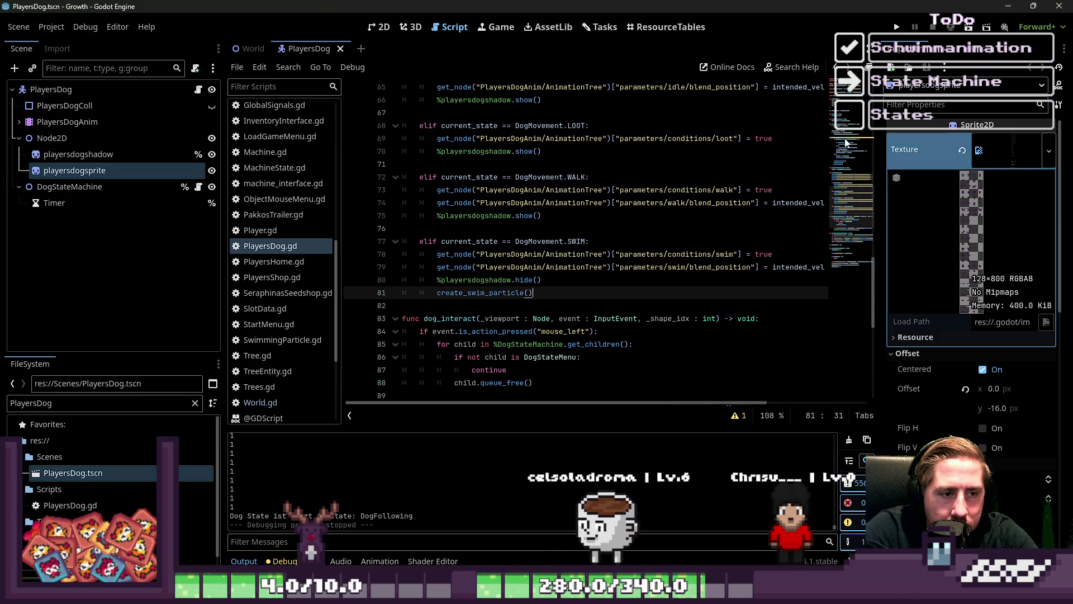
Scroll through PlayersDog.gd to review create_swim_particle and its particle position line 111.
click(512, 318)
click(513, 305)
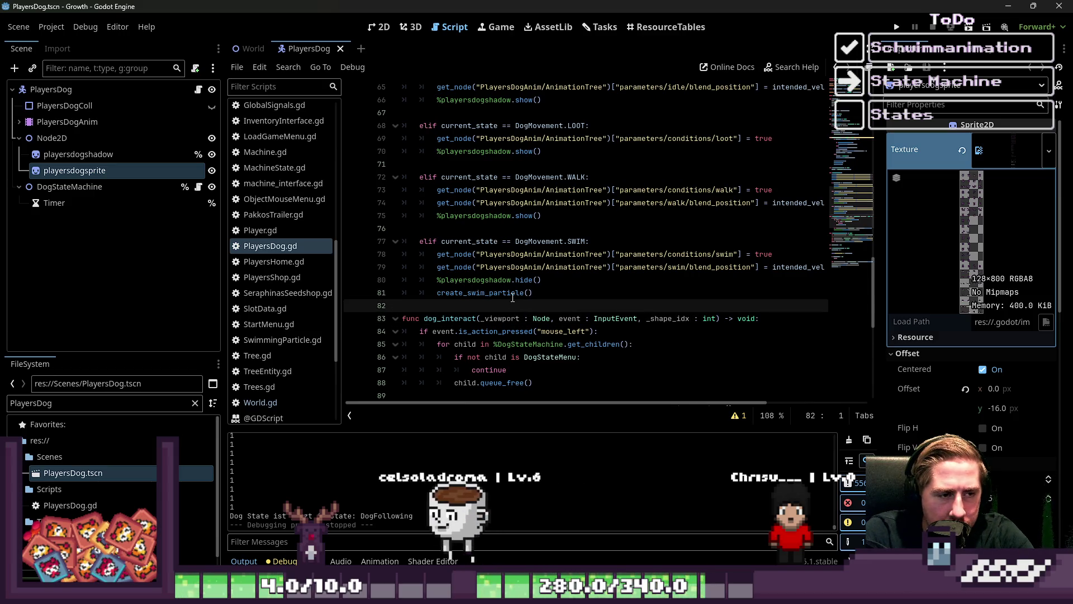
scroll(512, 298, down, 6)
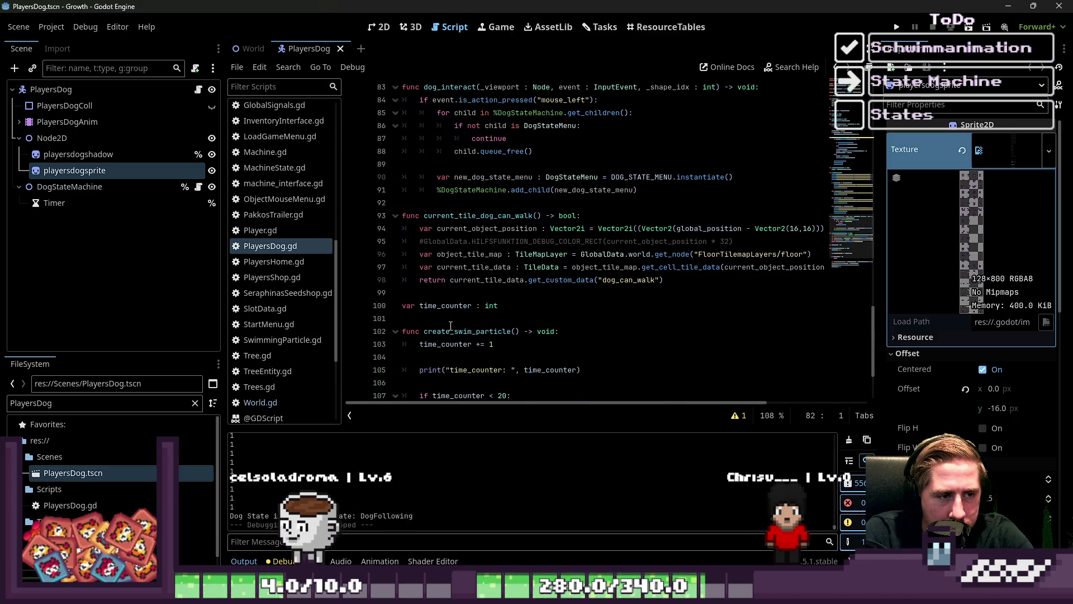
scroll(451, 325, down, 3)
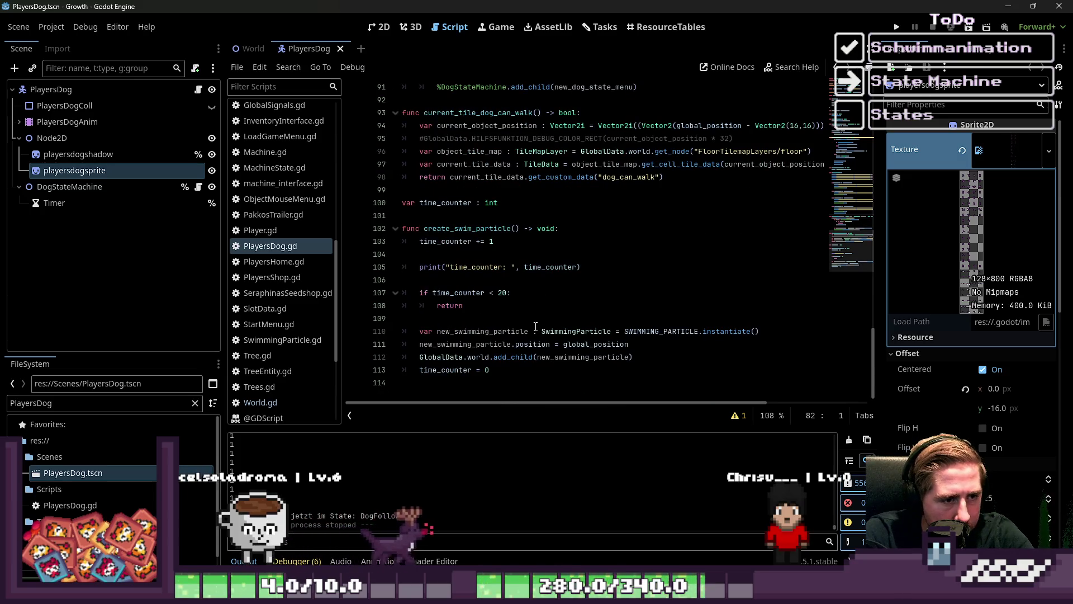
click(456, 358)
click(536, 344)
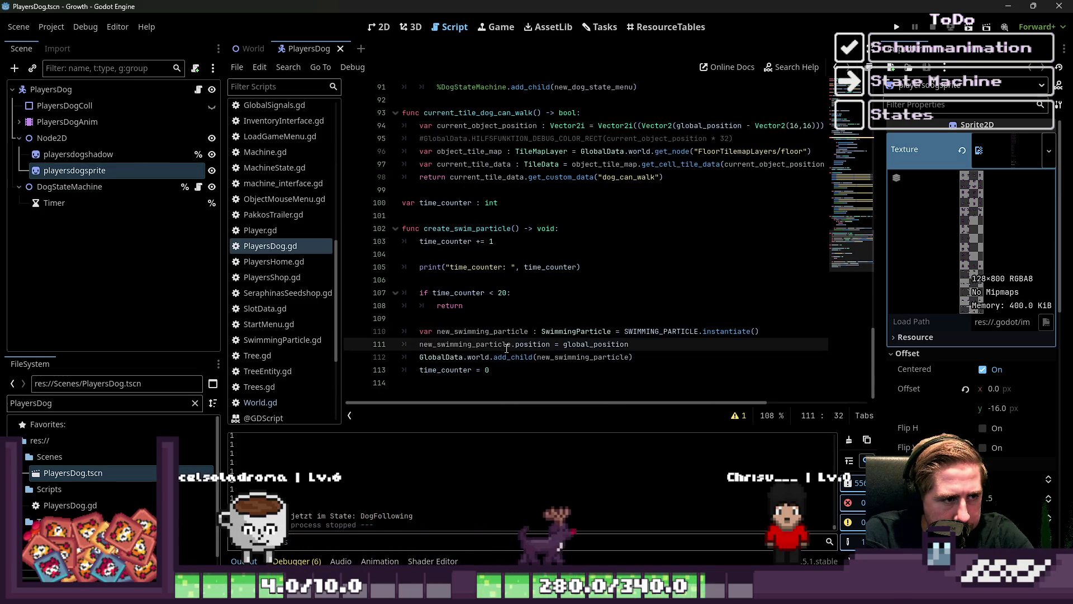
Expand PlayersDogAnim and select its AnimationTree to show the state machine.
click(19, 122)
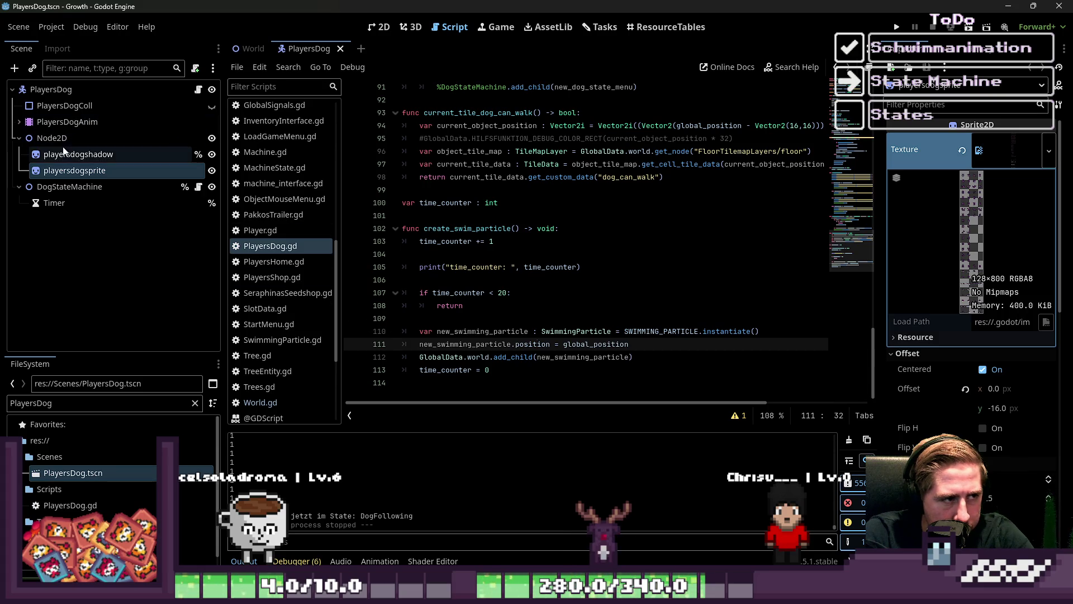
click(62, 125)
click(71, 139)
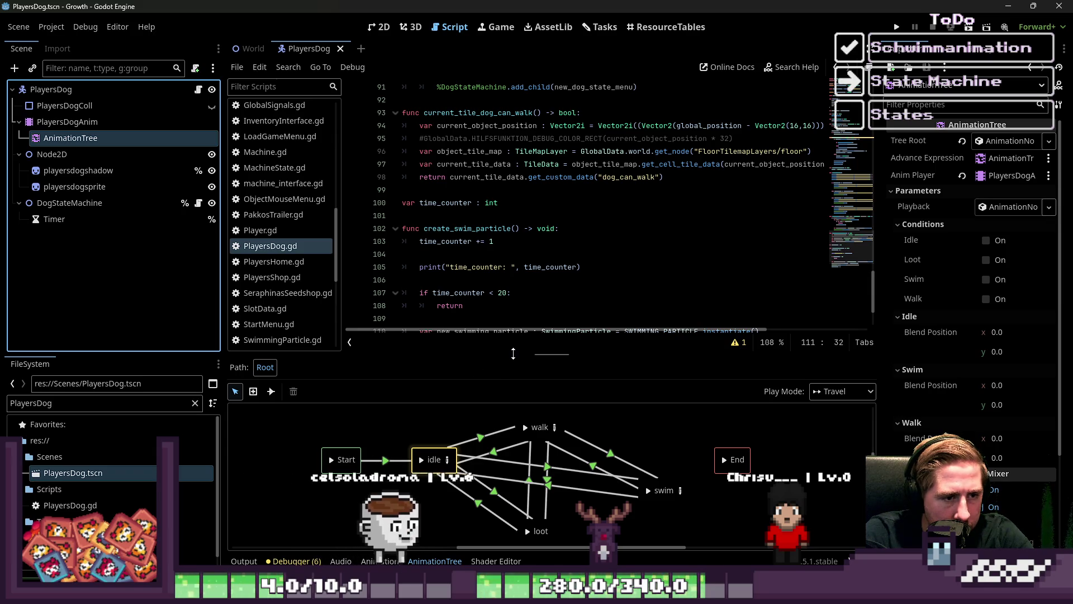
Enlarge the graph, open the swim blend space, and assign a swim animation to the top point.
drag(559, 354, 559, 169)
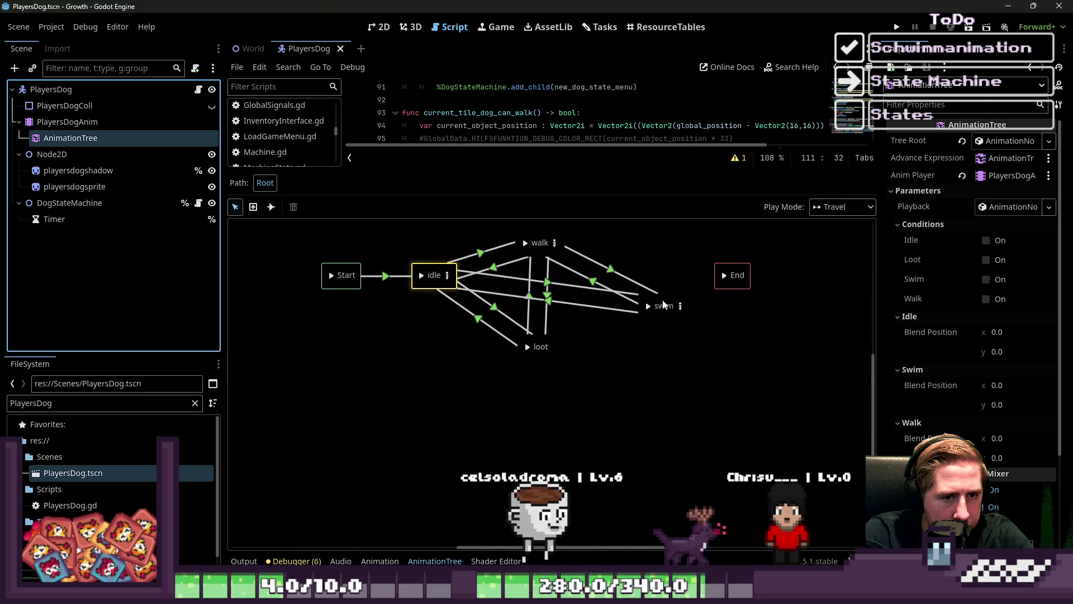
click(645, 301)
click(681, 307)
click(782, 267)
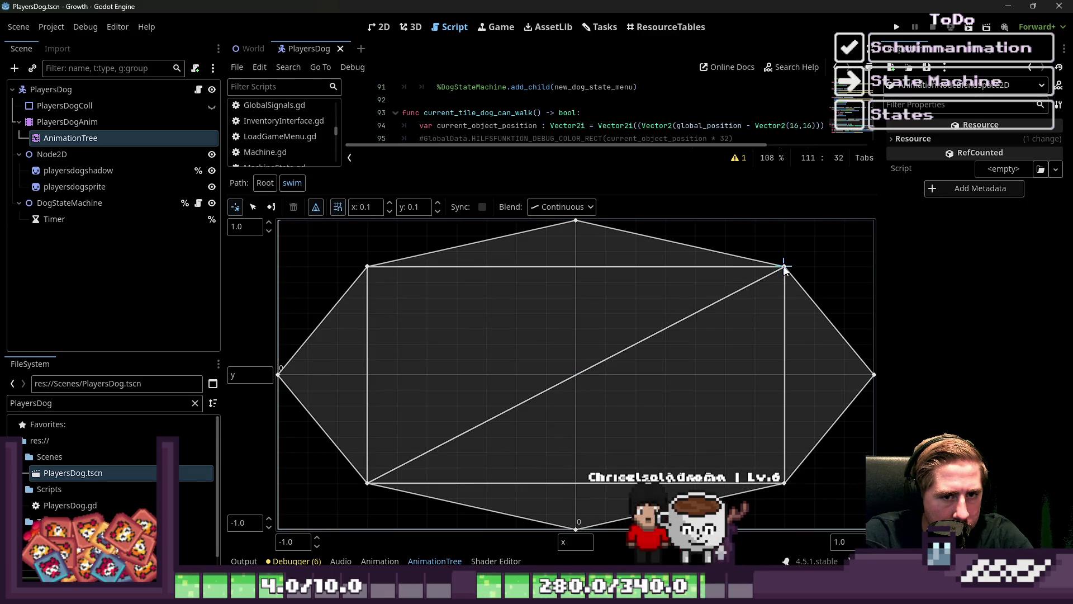
click(258, 211)
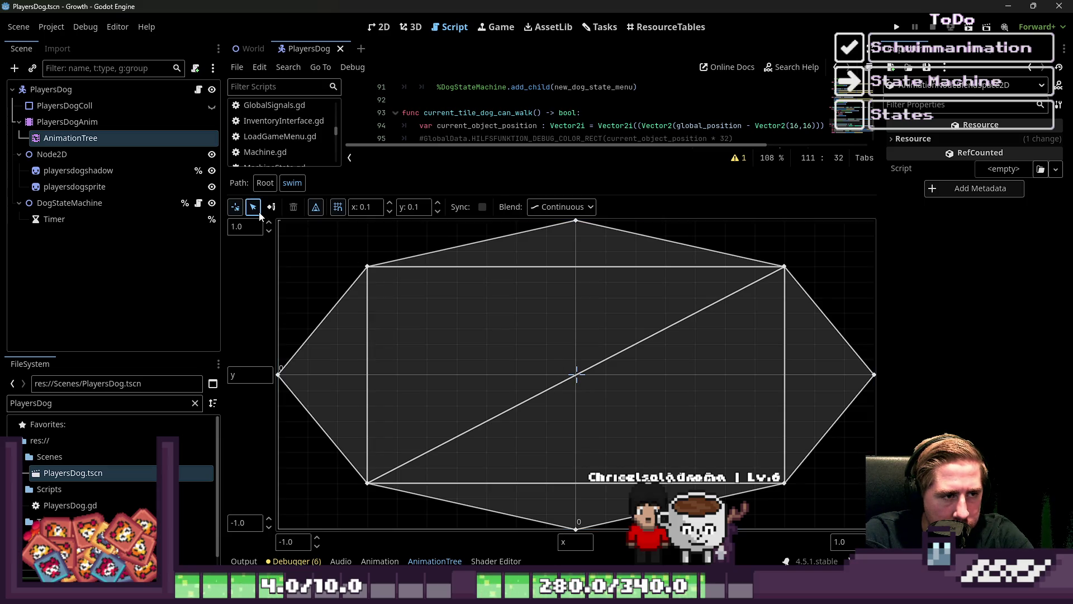
click(785, 268)
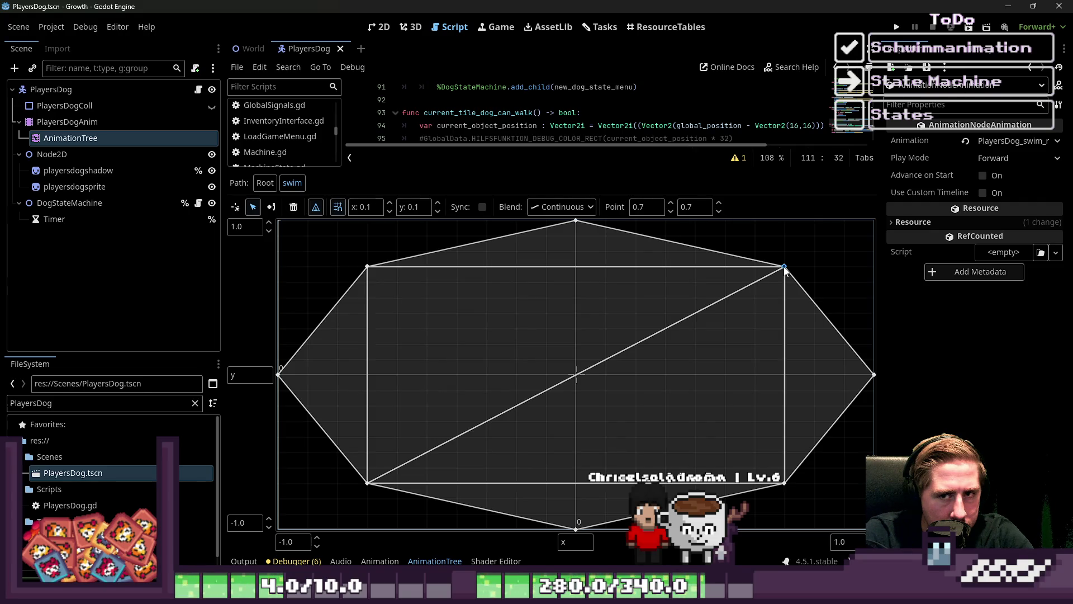
click(576, 528)
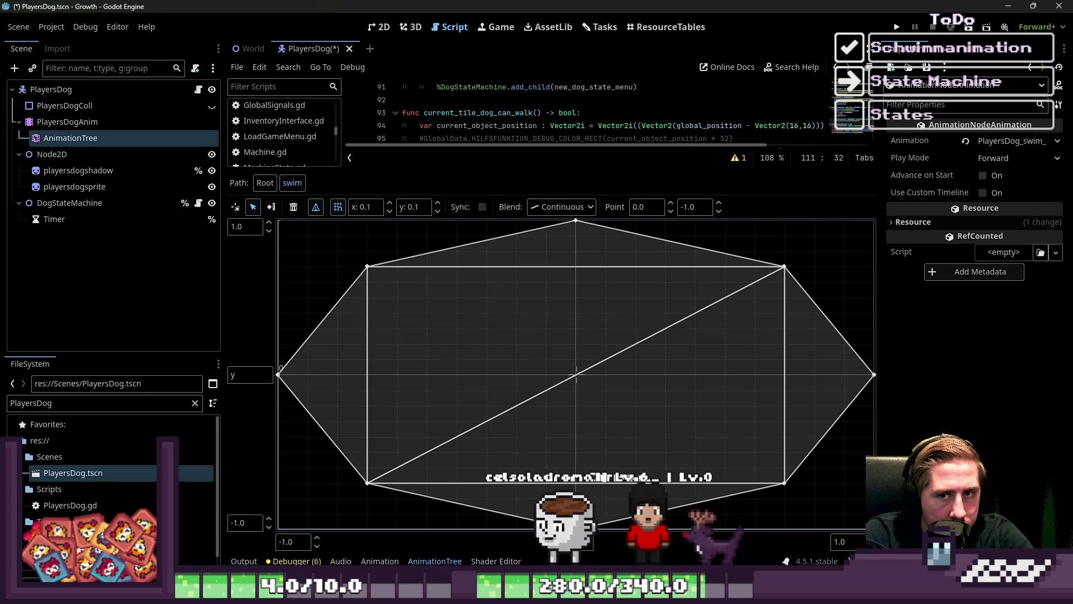
click(576, 223)
click(1013, 141)
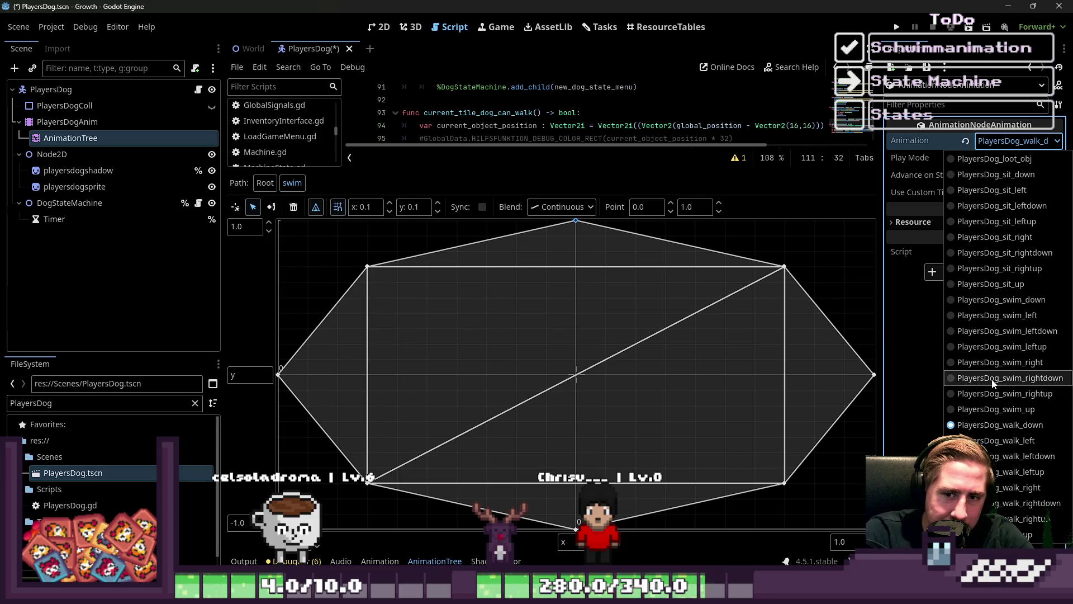
click(987, 315)
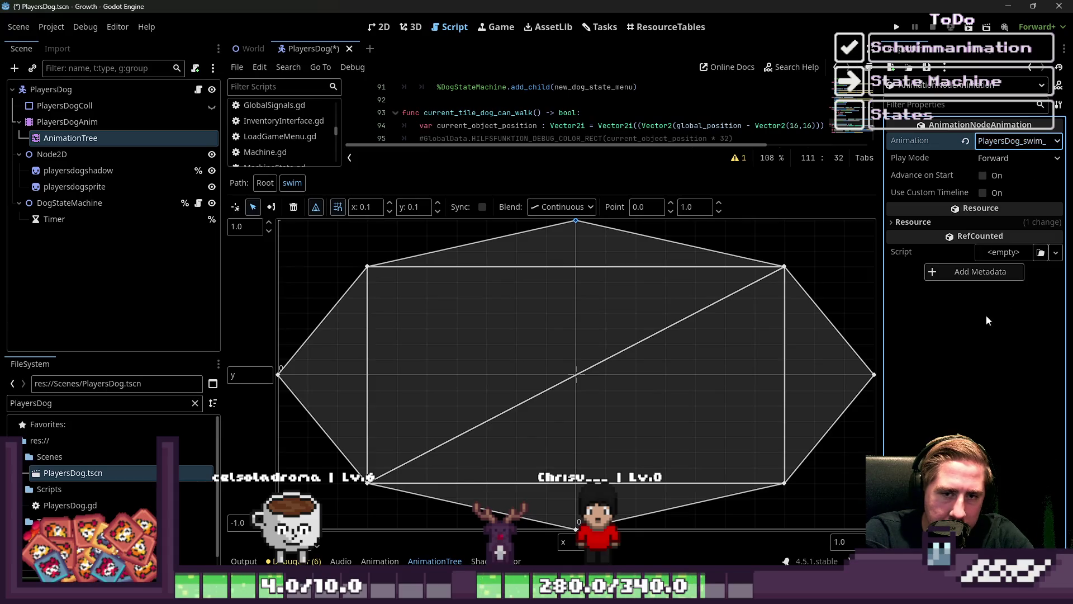
Check the upper-left, left, lower-left and bottom blend point positions, then return to the root state machine.
click(369, 267)
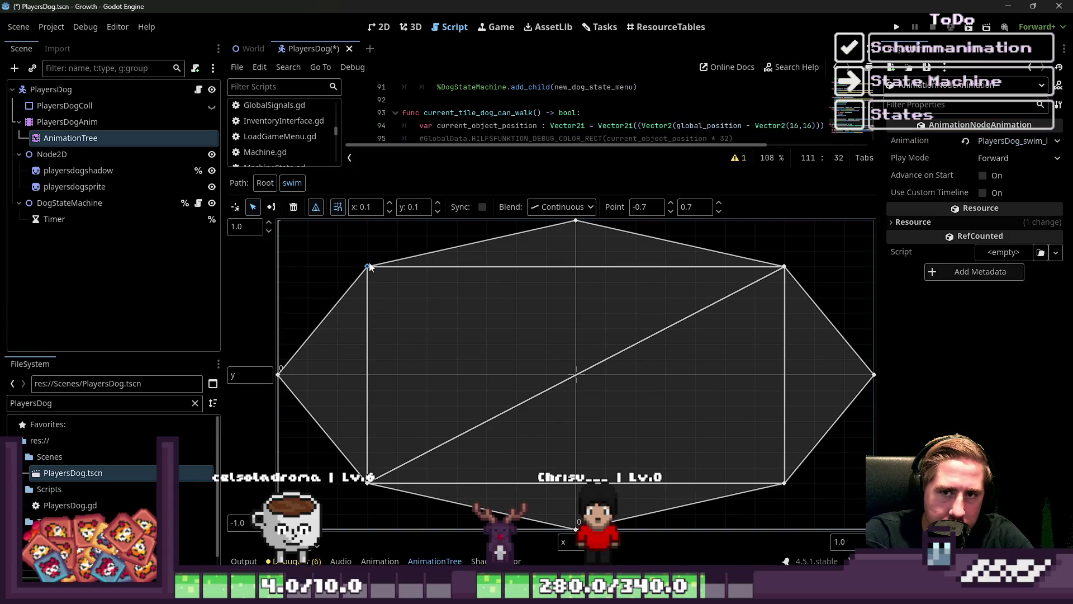
click(279, 375)
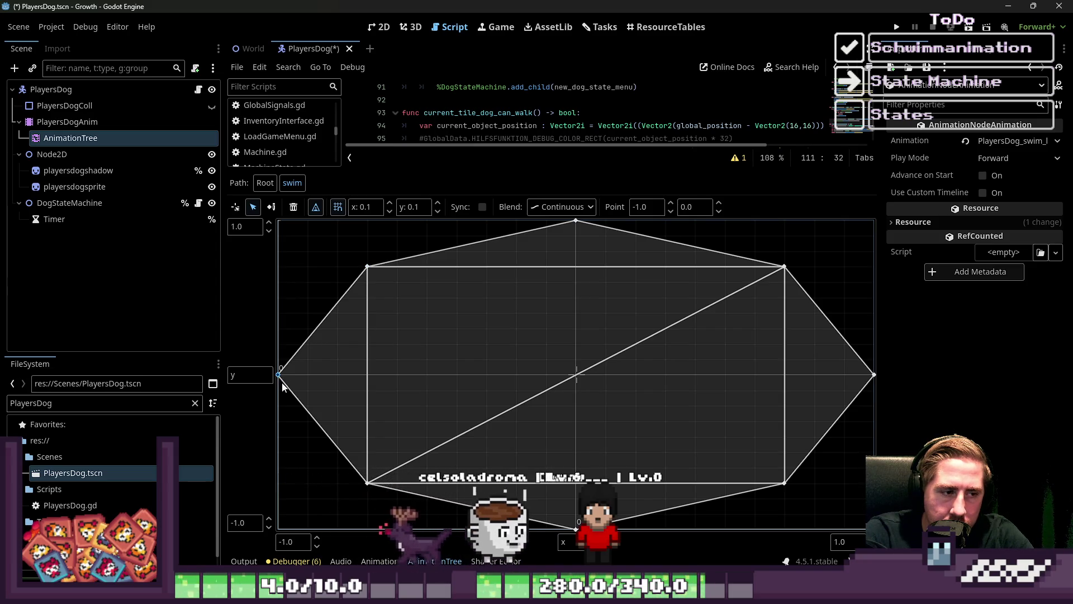
click(367, 484)
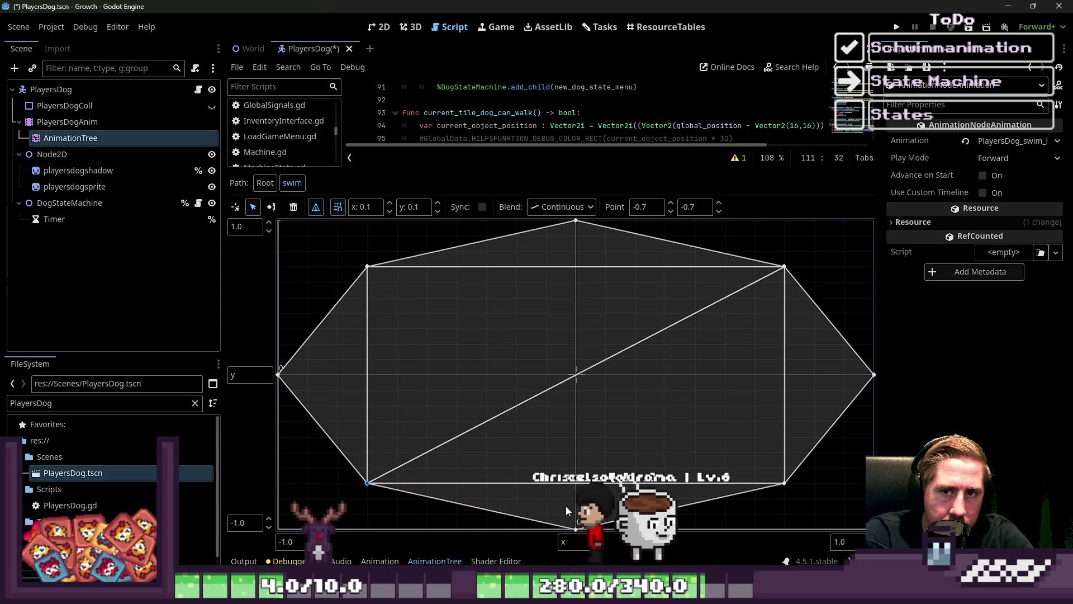
click(575, 529)
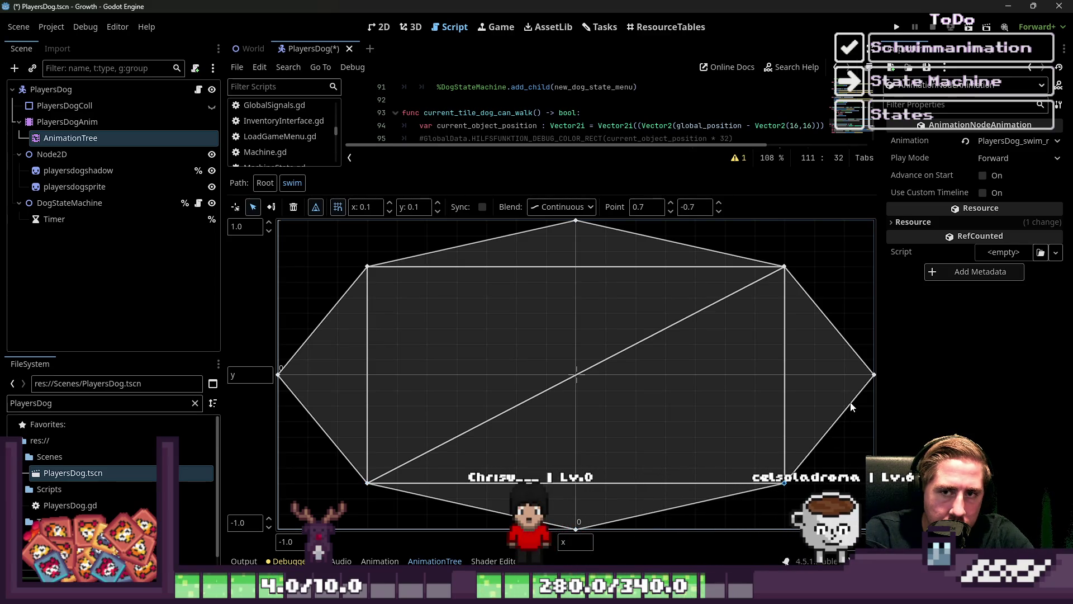
click(97, 139)
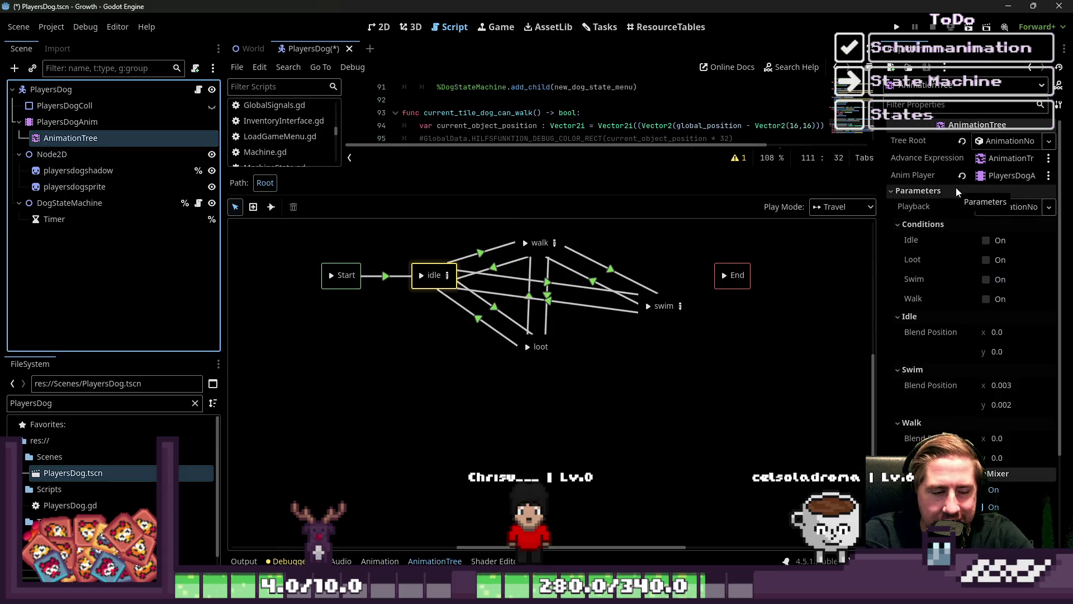
Set the Swim blend position to 0.0, 0.0 and enlarge the script editor area.
scroll(974, 285, down, 2)
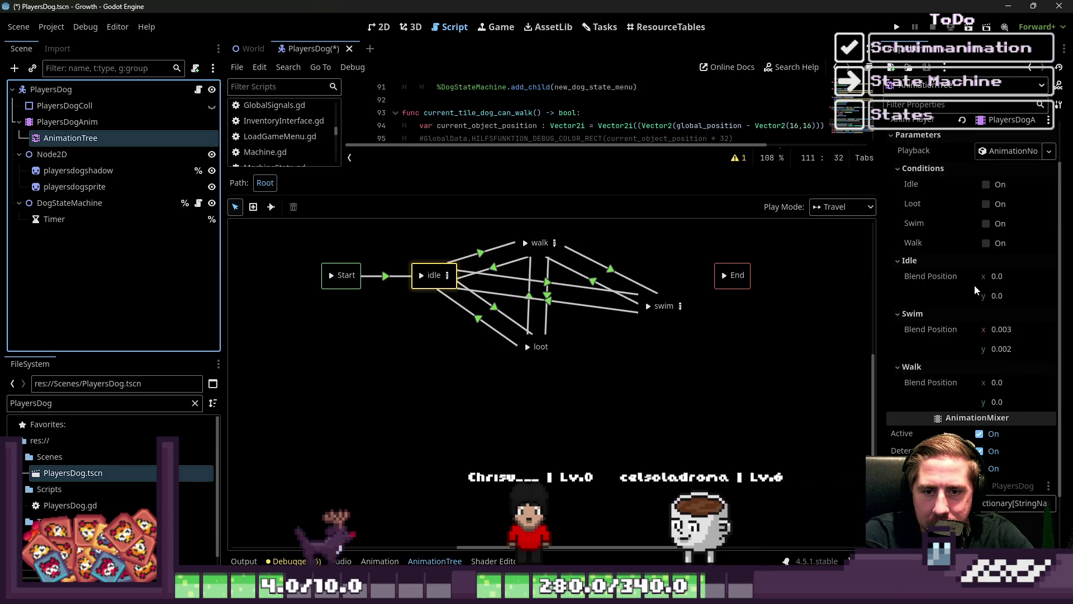
click(1035, 324)
text(0)
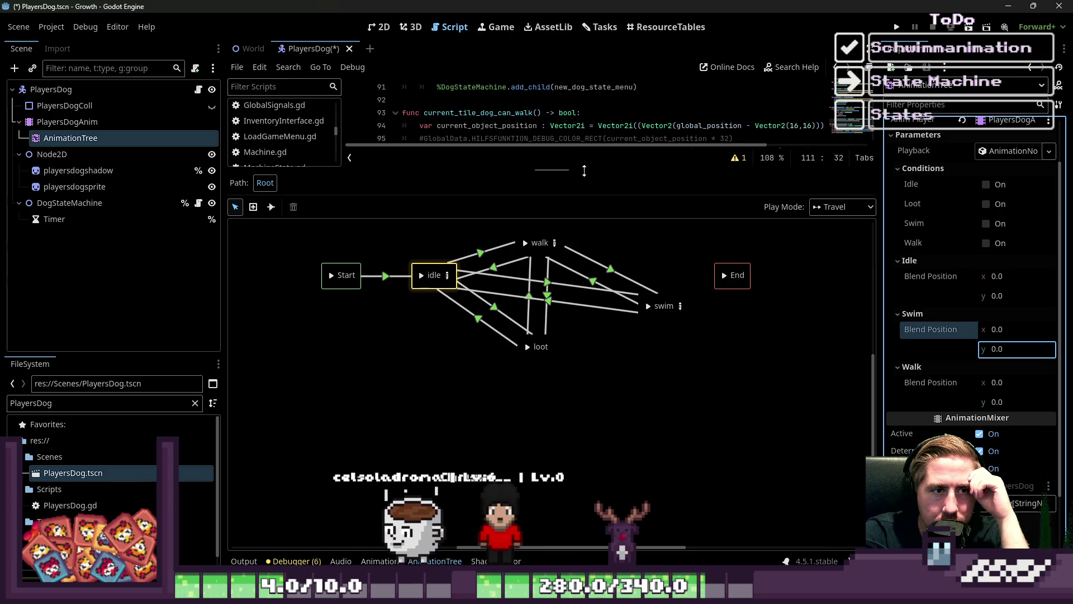
drag(584, 167, 545, 352)
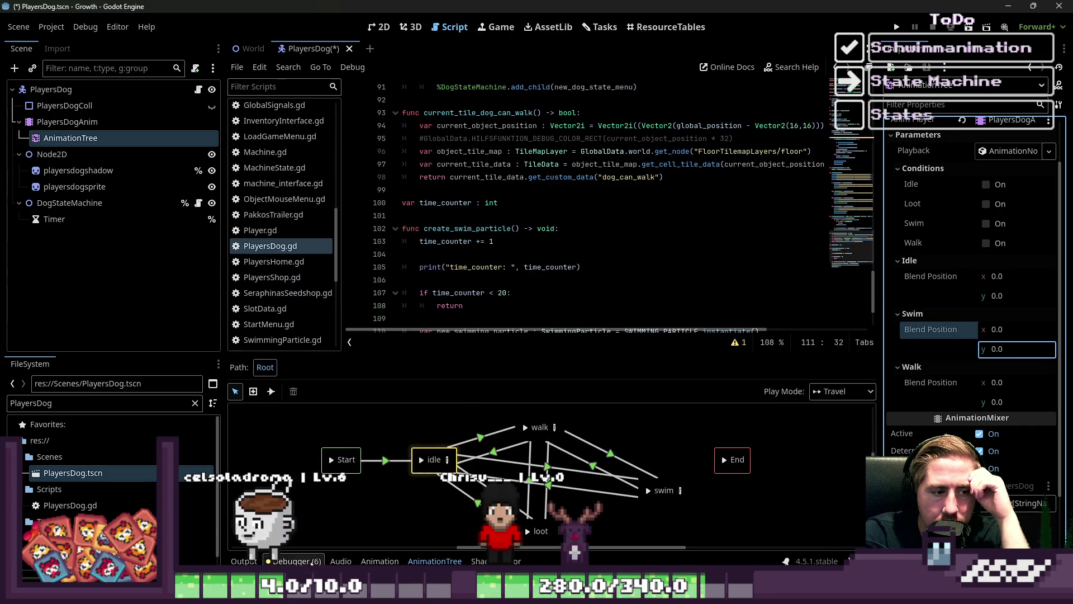
scroll(559, 212, up, 3)
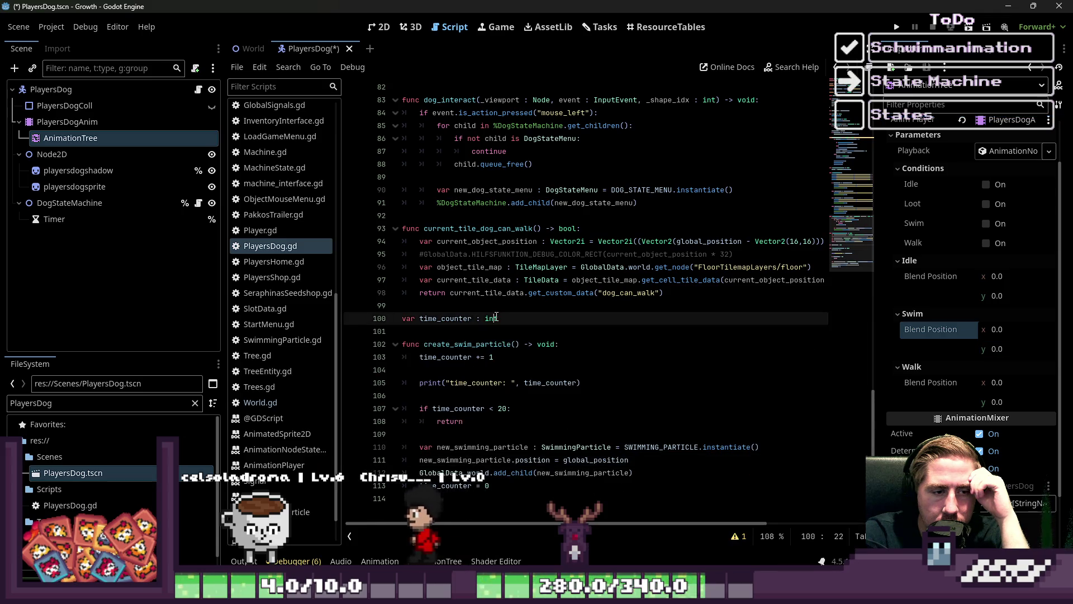
Delete the time_counter print line in create_swim_particle, add a blank line, and save PlayersDog.gd.
click(481, 432)
drag(585, 382, 392, 385)
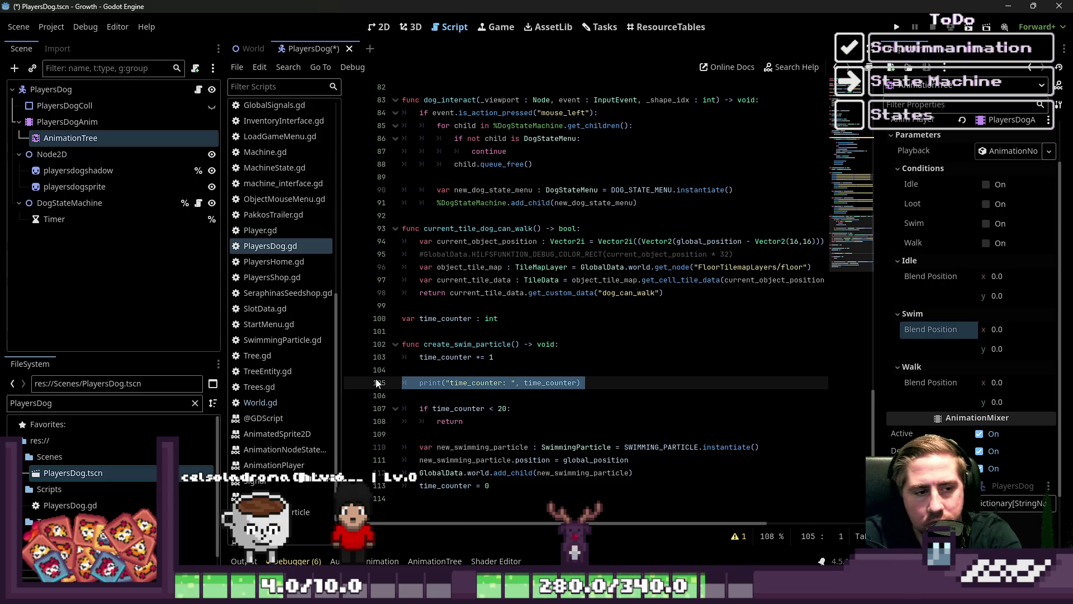
key(BackSpace)
key(BackSpace)
key(BackSpace)
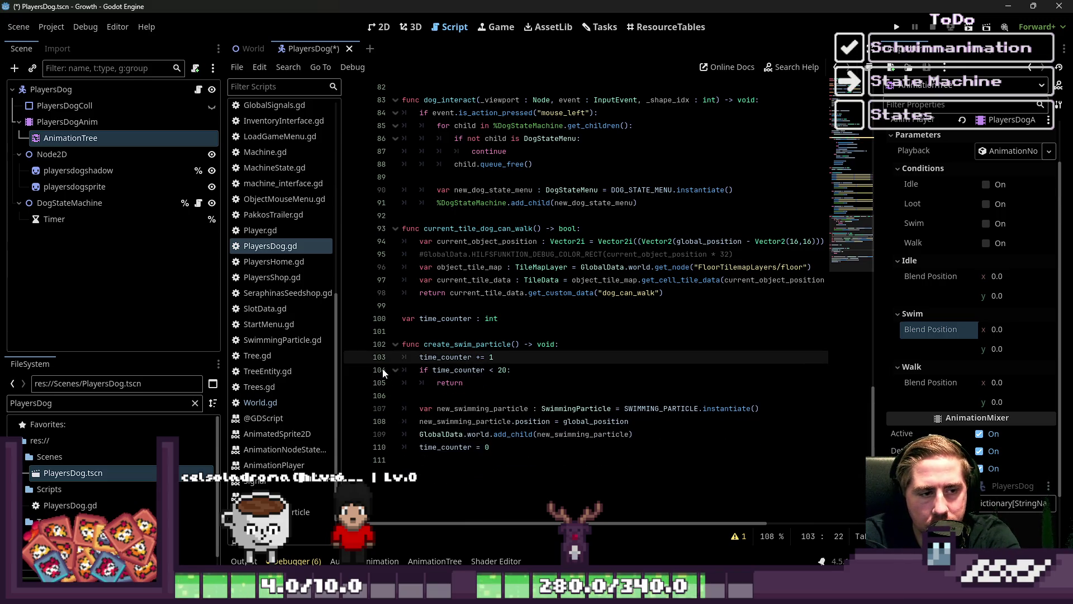
key(Return)
key(Down)
key(Down)
key(Down)
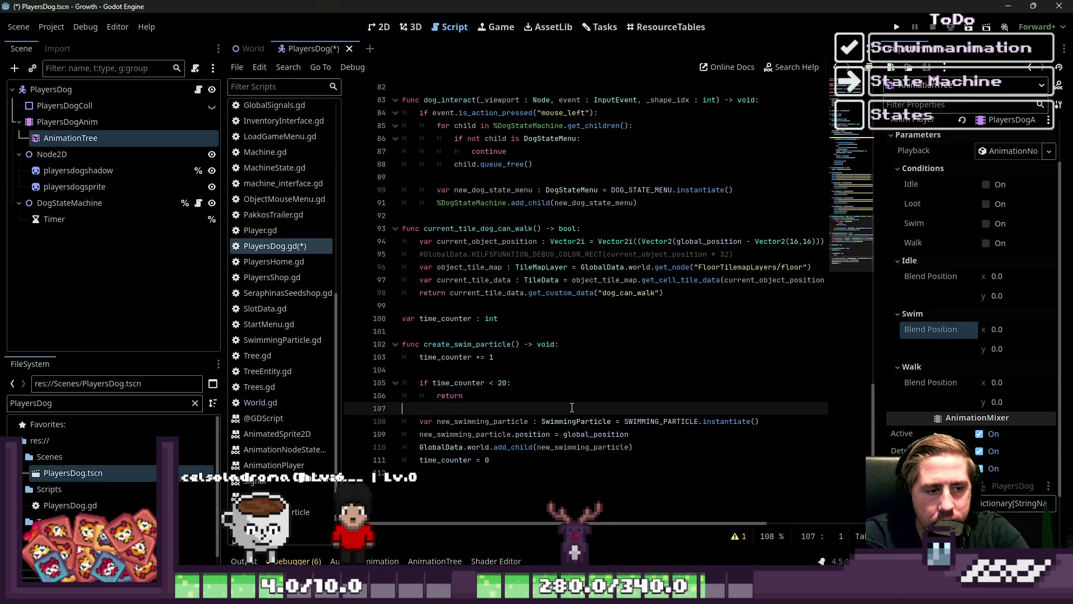
key(ctrl+s)
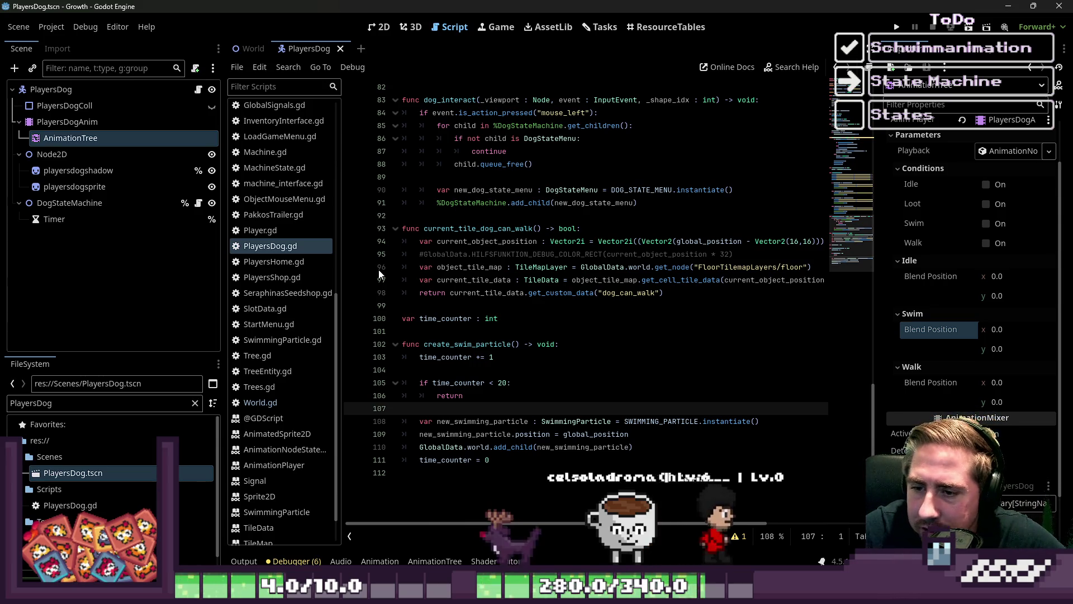
Check the script's unused-parameter warning in the warnings list, then hide it.
click(446, 268)
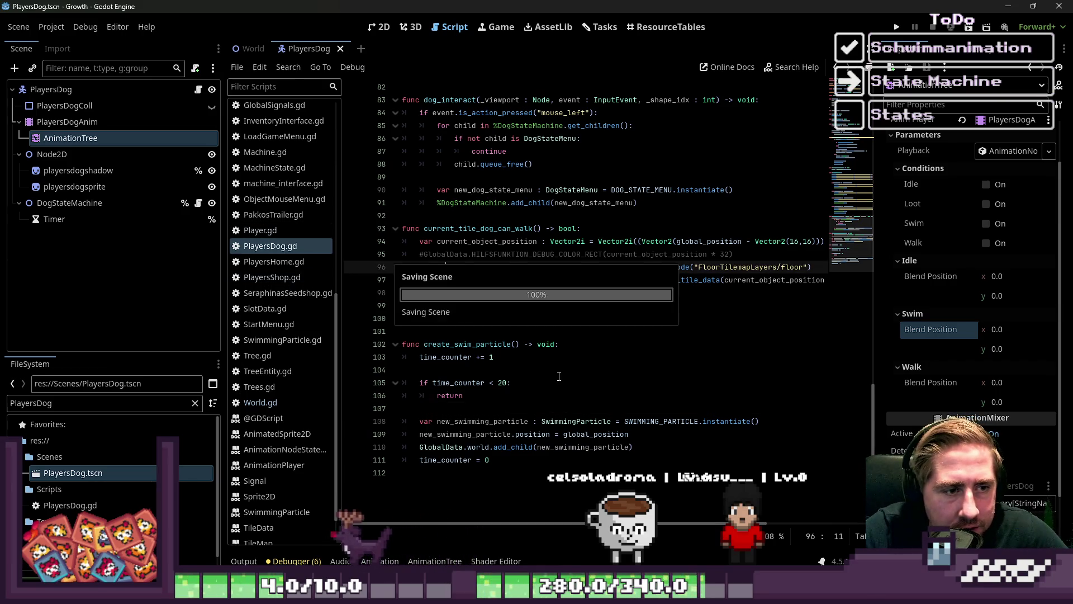
click(739, 535)
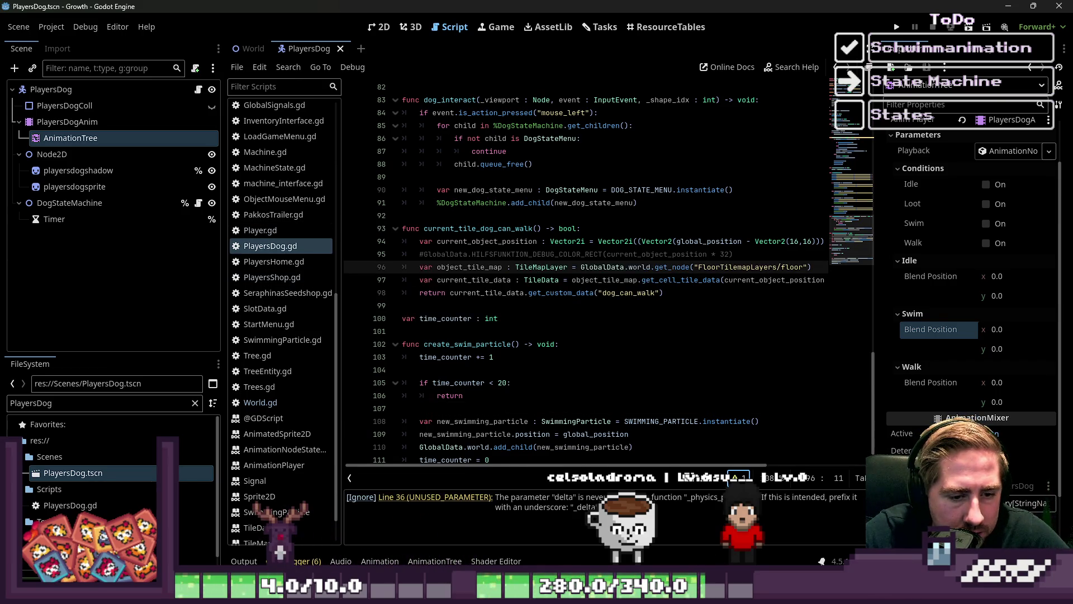
click(739, 478)
Select the PlayersDog root node, view it in the 2D workspace, then glance at World.
click(75, 90)
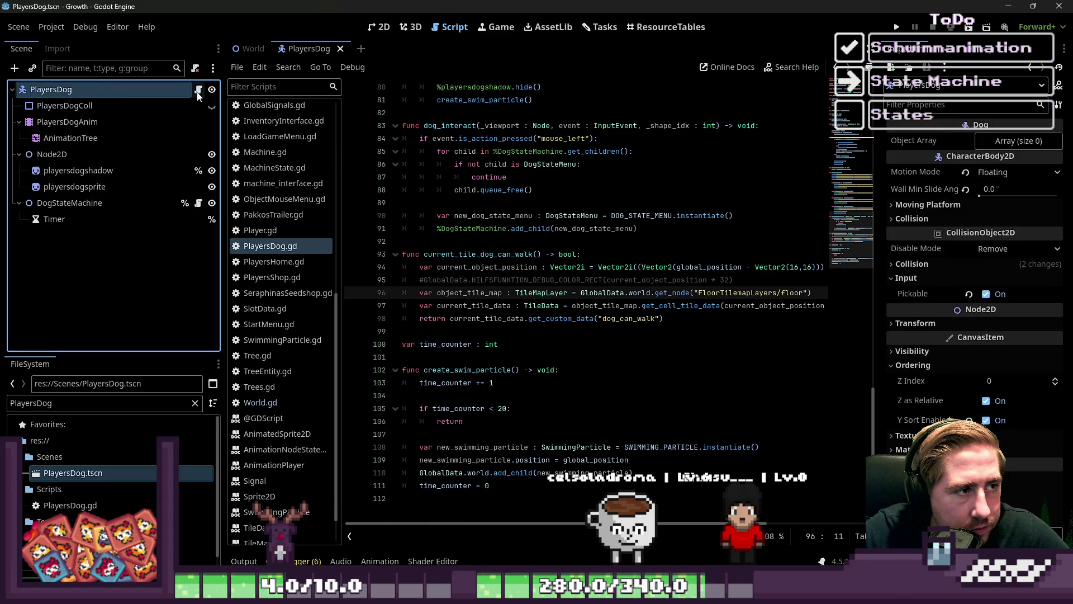
click(380, 27)
scroll(562, 321, down, 2)
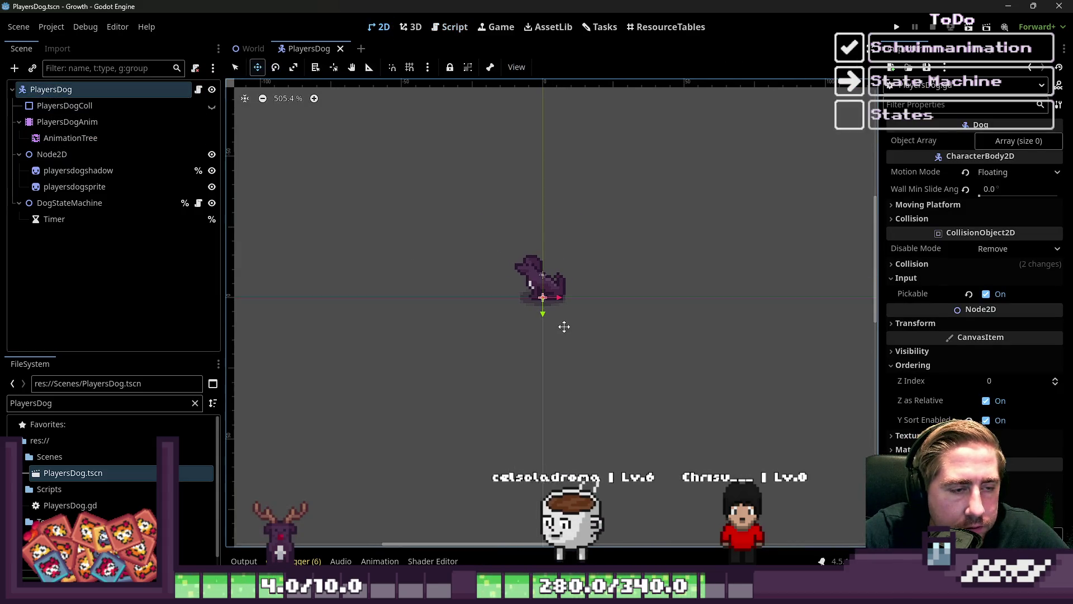
scroll(564, 326, down, 3)
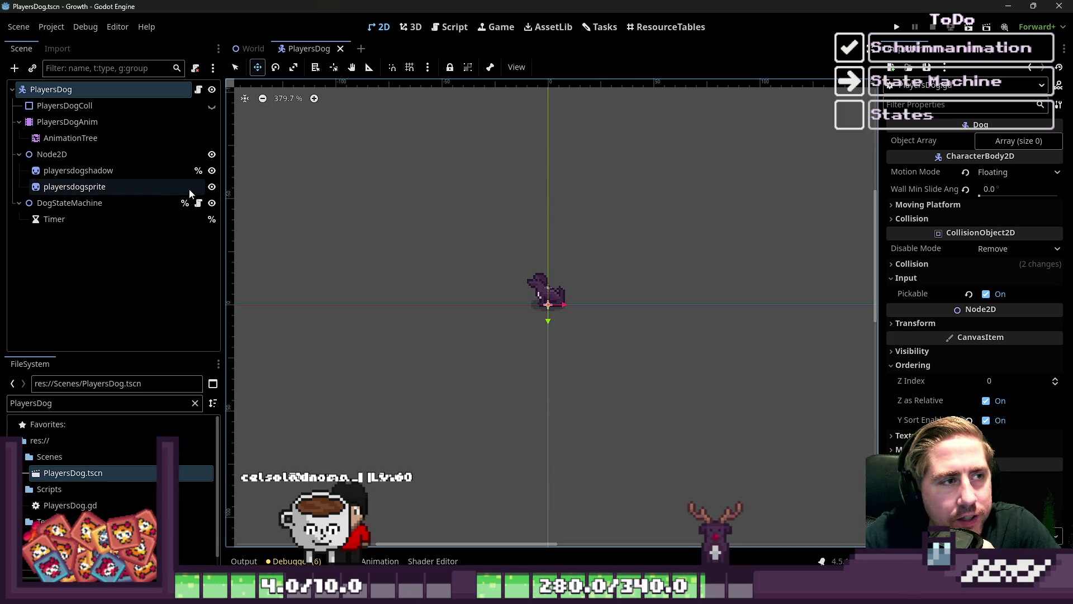
click(250, 49)
Return to the World scene and cancel a deletion of the PlacedObjectGroup node.
click(308, 48)
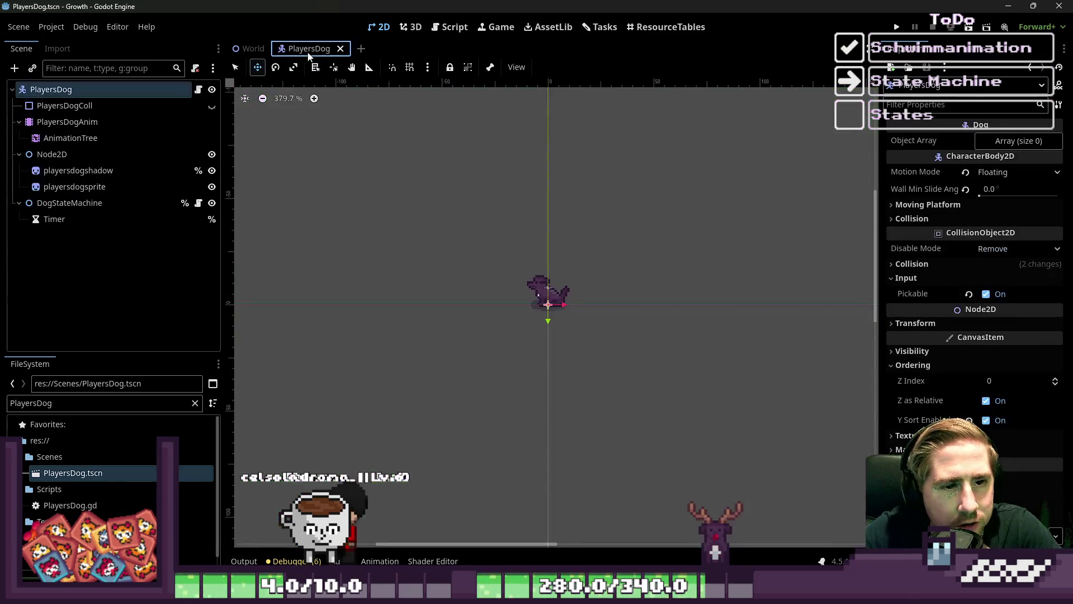
click(249, 49)
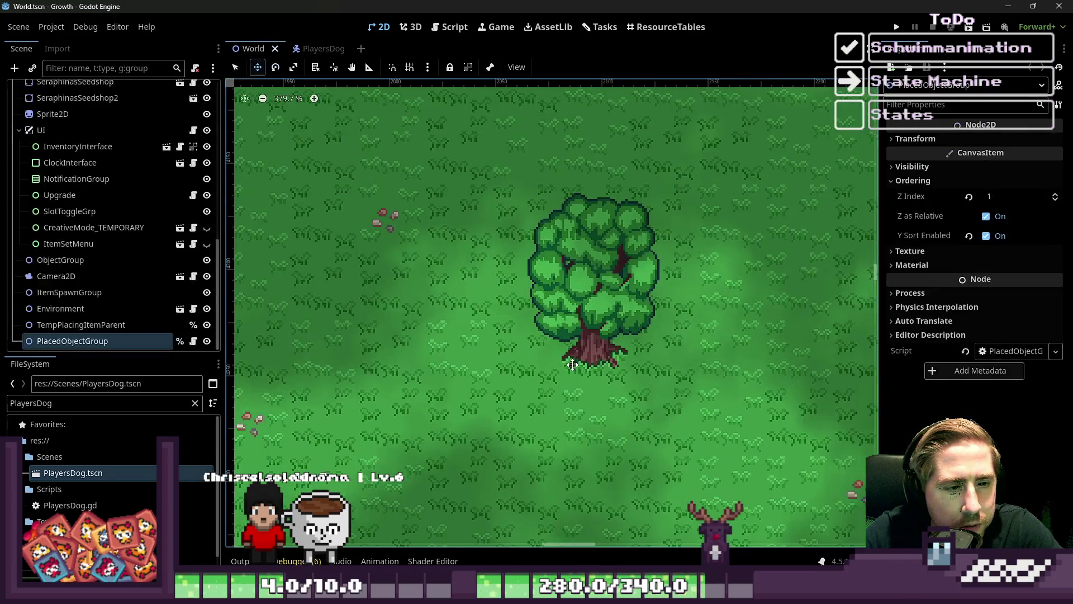
click(85, 342)
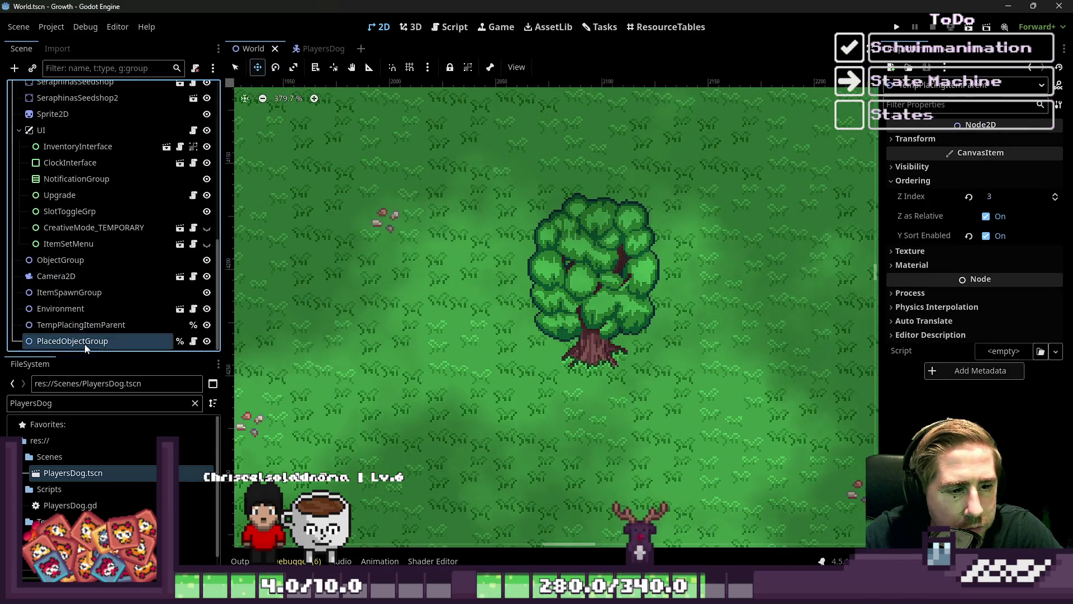
key(Delete)
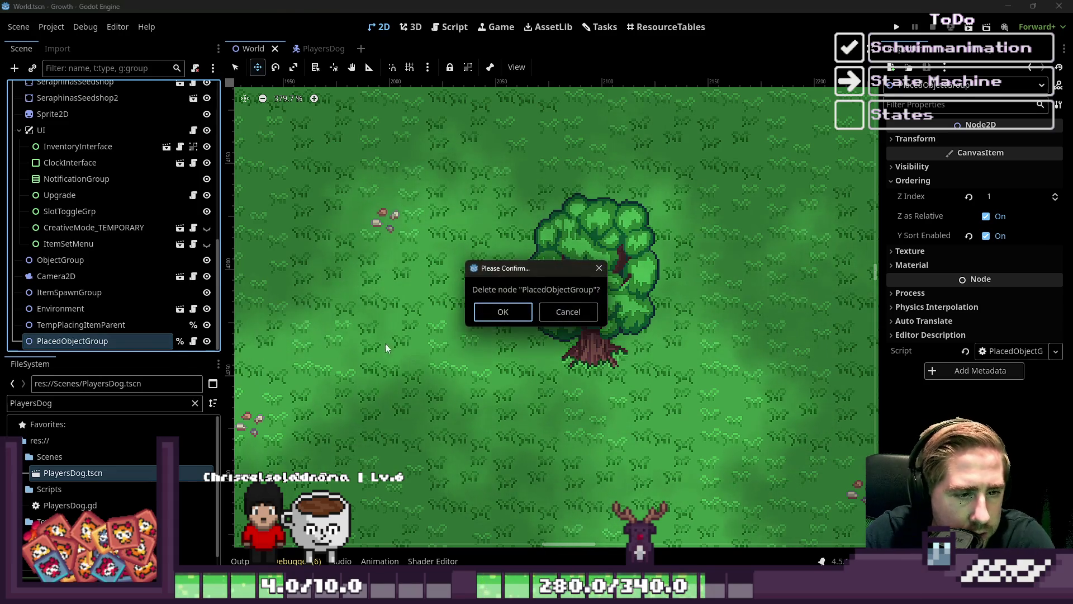
click(593, 317)
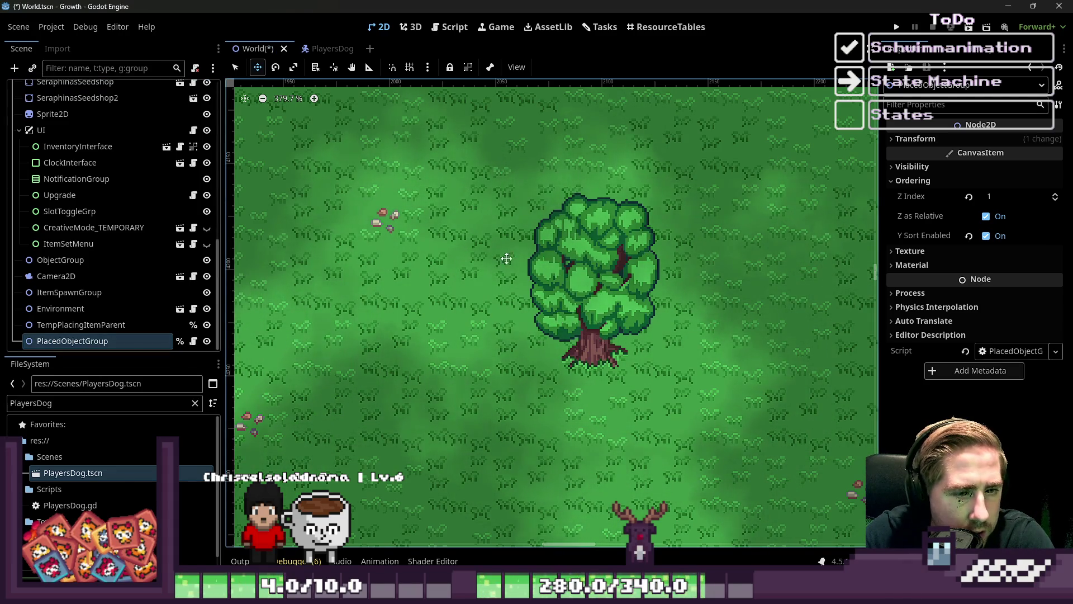
Zoom out and select the ObjectTileMapLayer with the select tool (Q).
scroll(507, 258, down, 6)
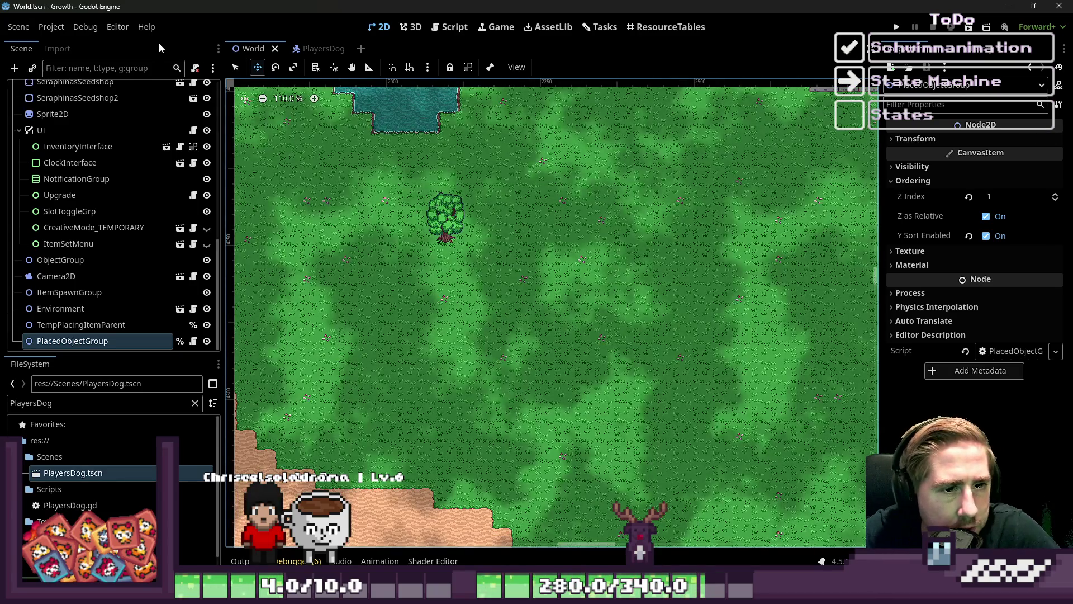
key(q)
click(445, 227)
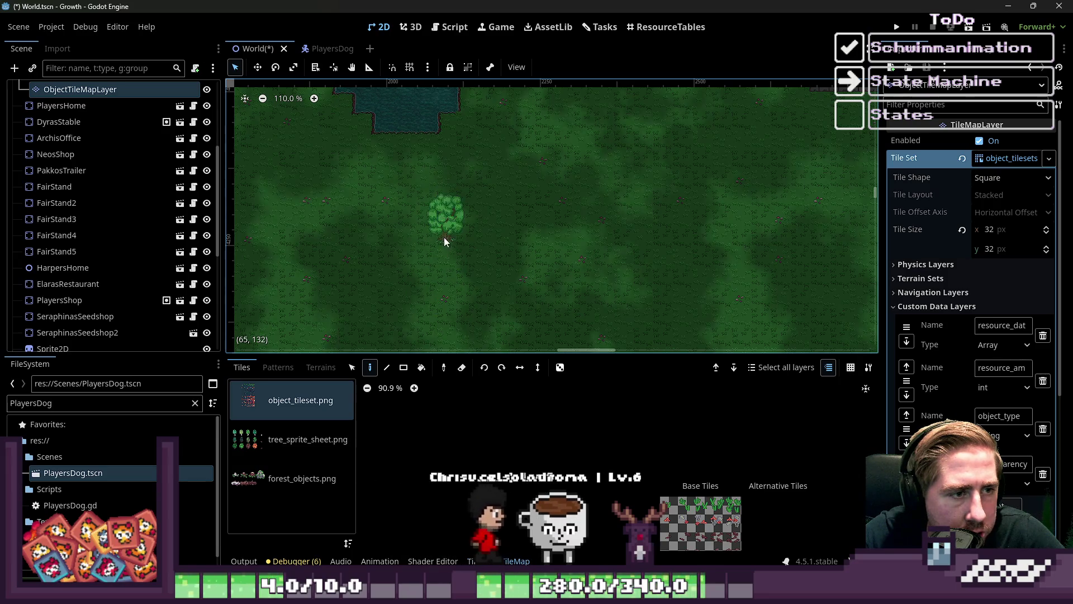
Collapse FloorTilemapLayers, select the world root node, and zoom the viewport onto the pond.
scroll(441, 263, down, 4)
scroll(669, 441, down, 5)
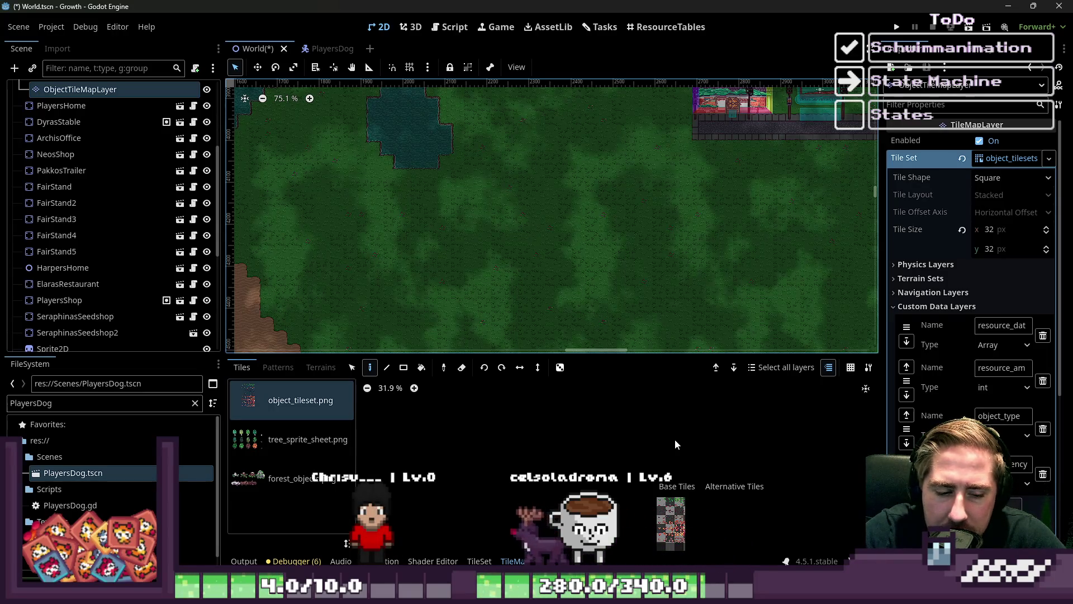
mouse_move(551, 596)
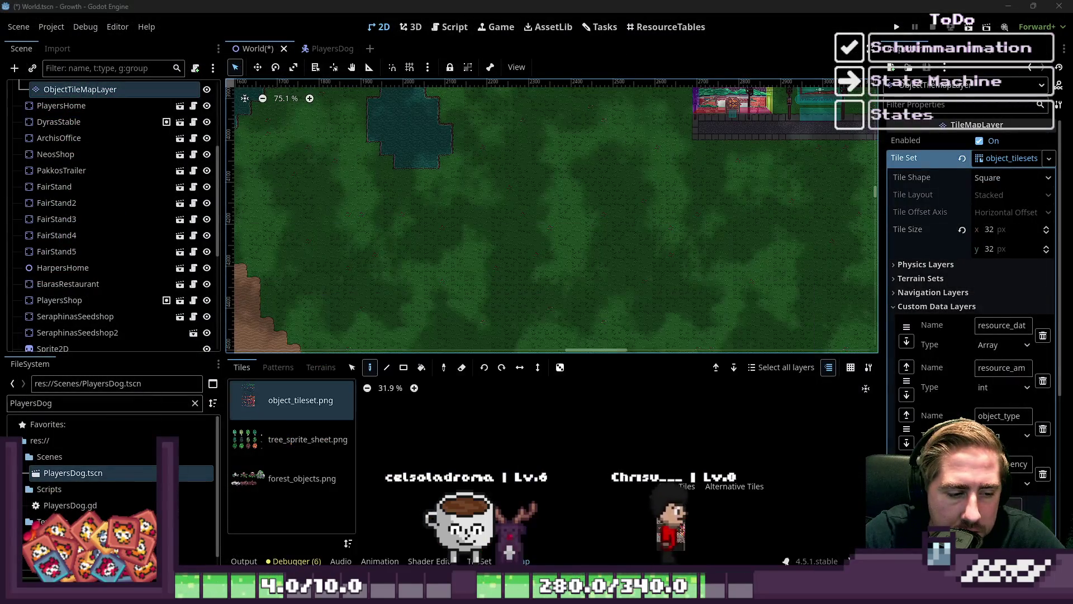
scroll(538, 208, down, 2)
scroll(538, 208, down, 2)
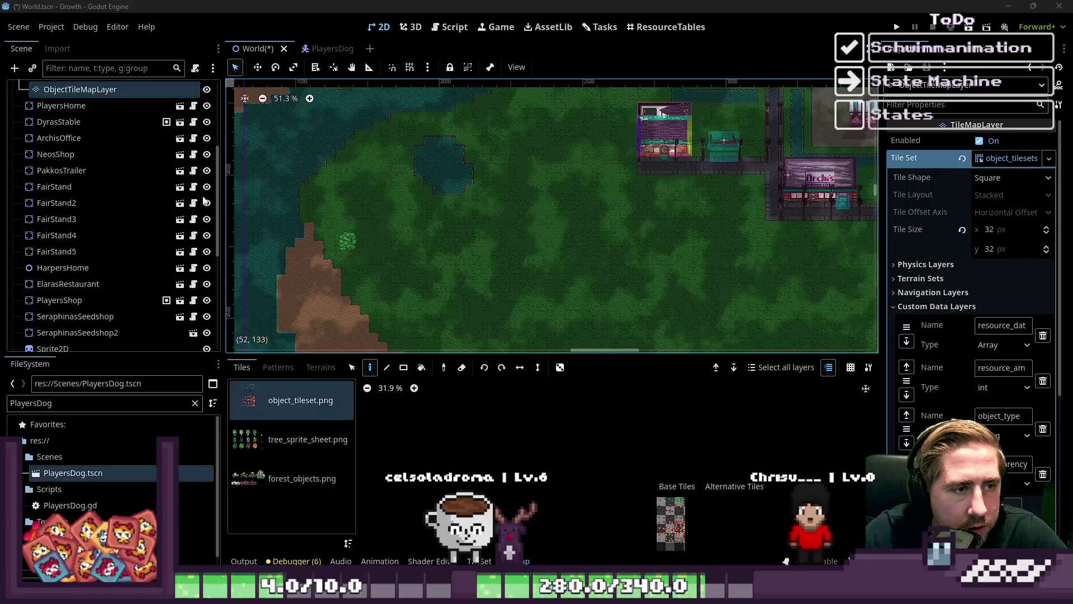
scroll(23, 117, up, 5)
click(19, 106)
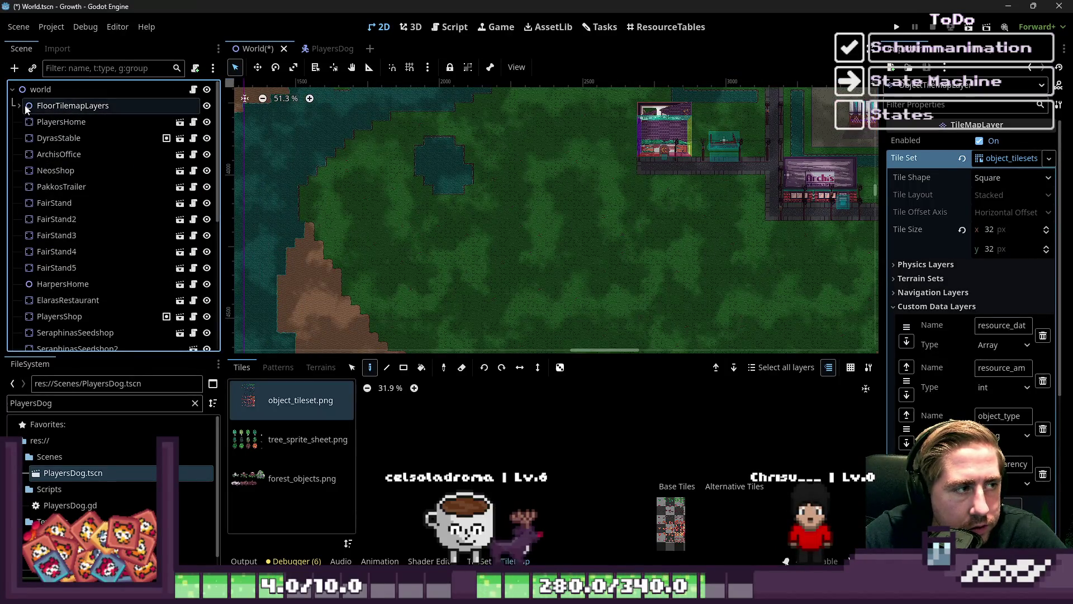
click(40, 90)
scroll(610, 375, up, 12)
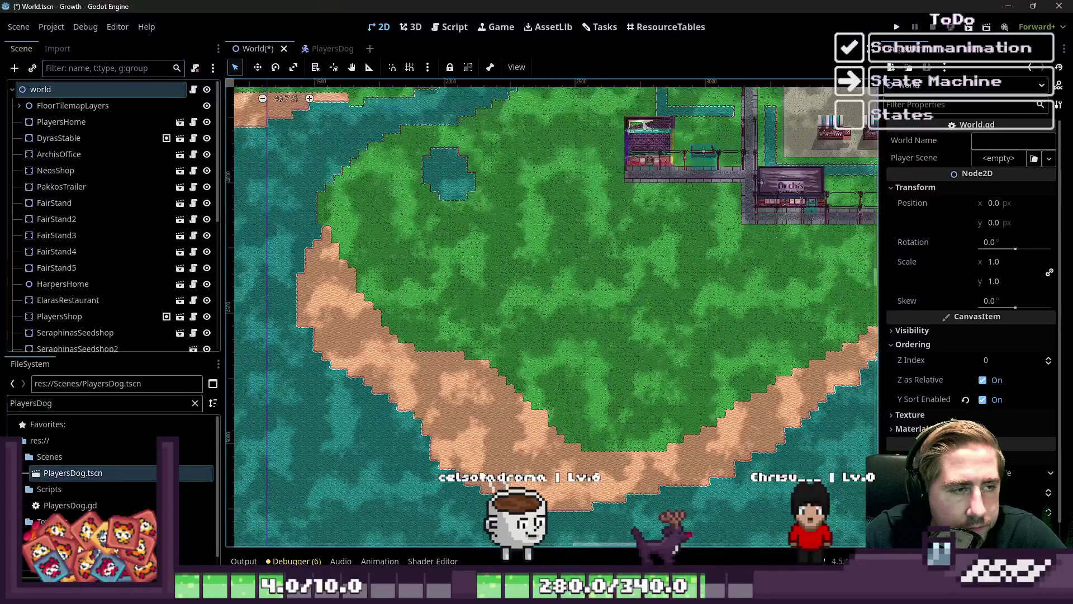
scroll(576, 334, up, 20)
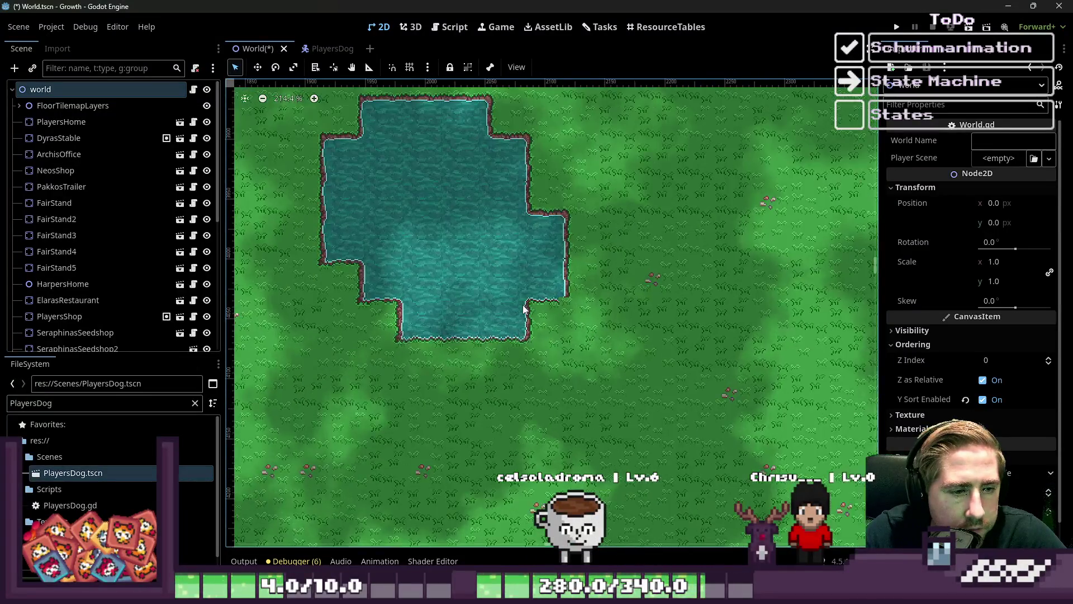
Expand FloorTilemapLayers, select the floor layer, and pick water_tileset.png as the tile source.
scroll(544, 295, down, 6)
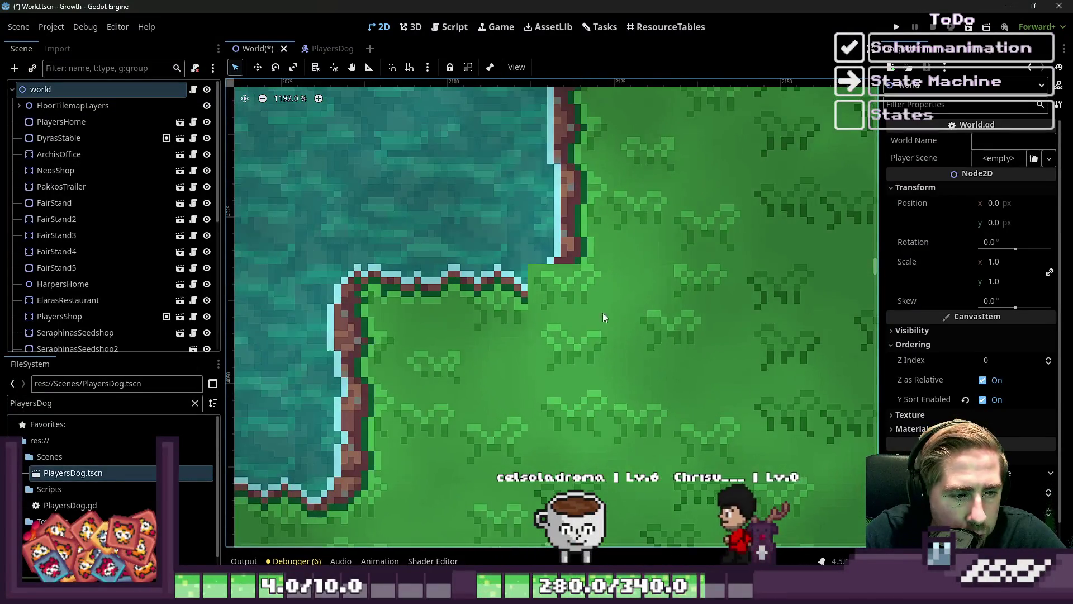
click(18, 106)
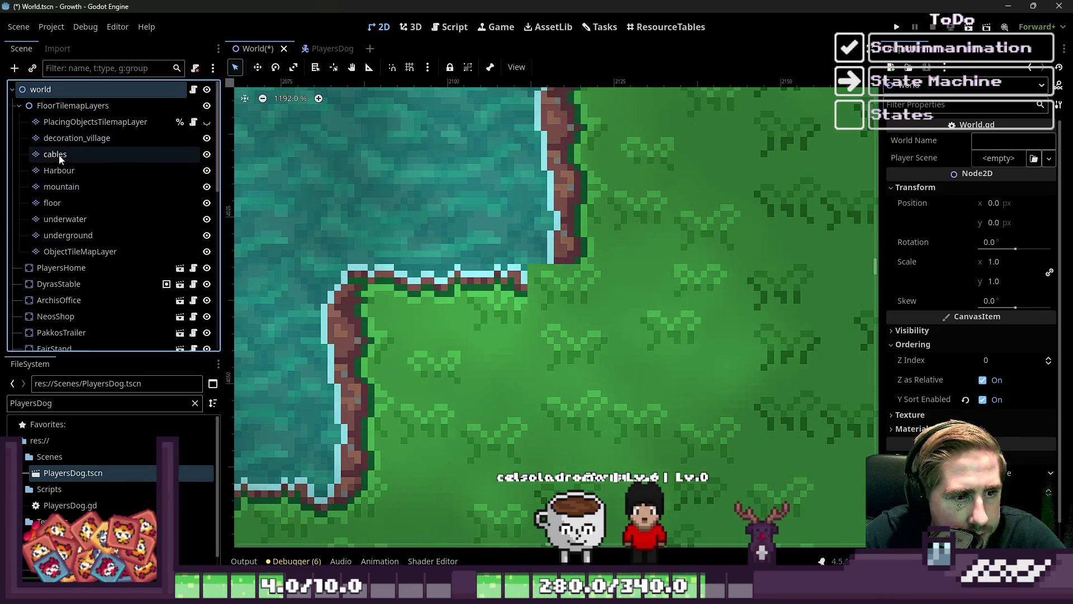
click(56, 203)
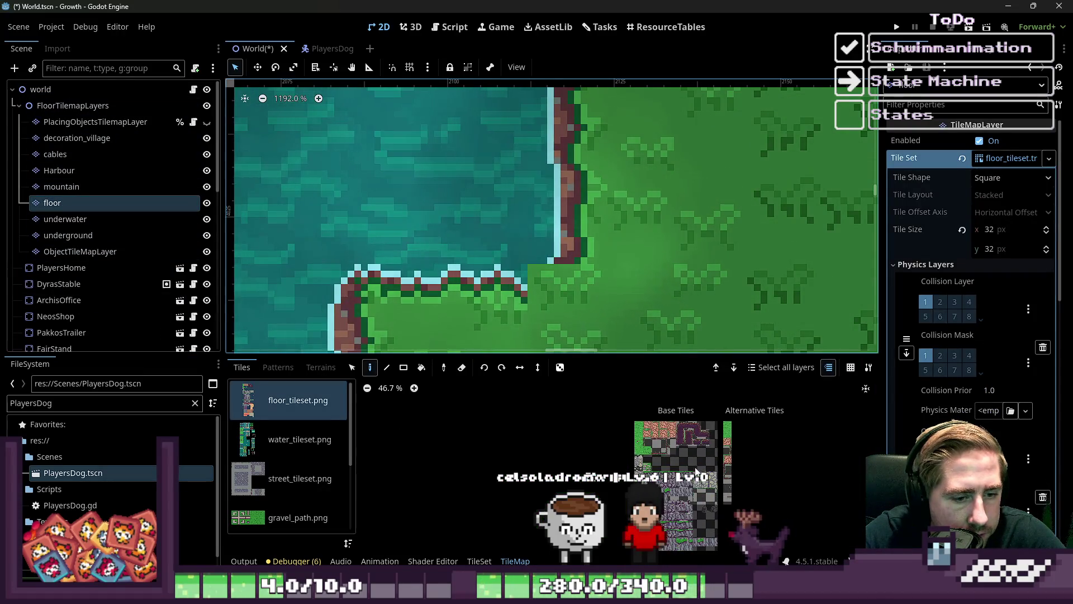
click(301, 479)
click(300, 440)
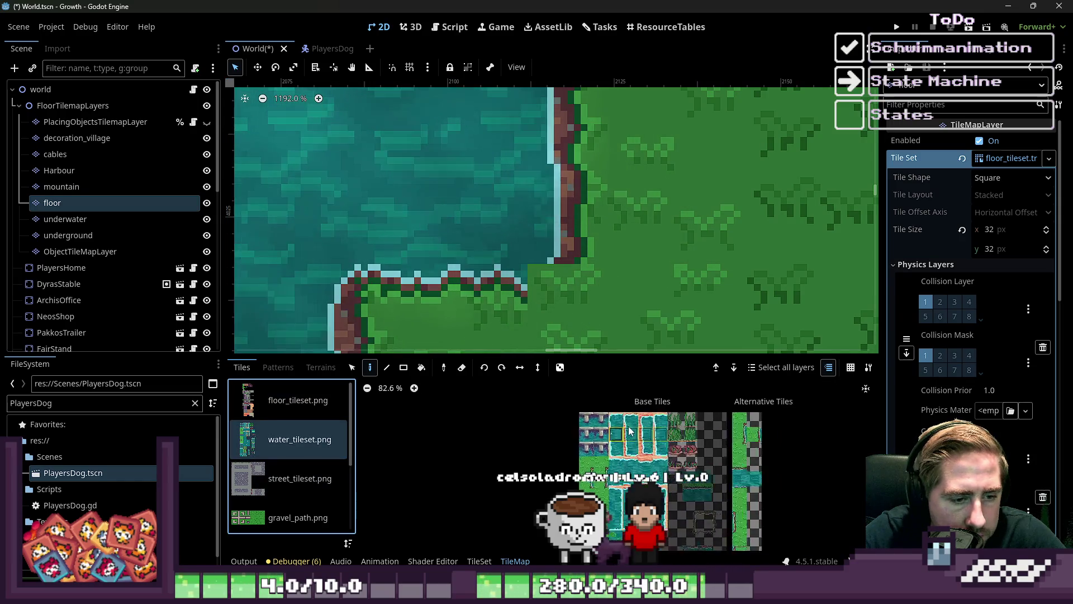
Zoom out over the pond and village, then select the ObjectTileMapLayer.
scroll(660, 464, up, 1)
scroll(670, 464, up, 7)
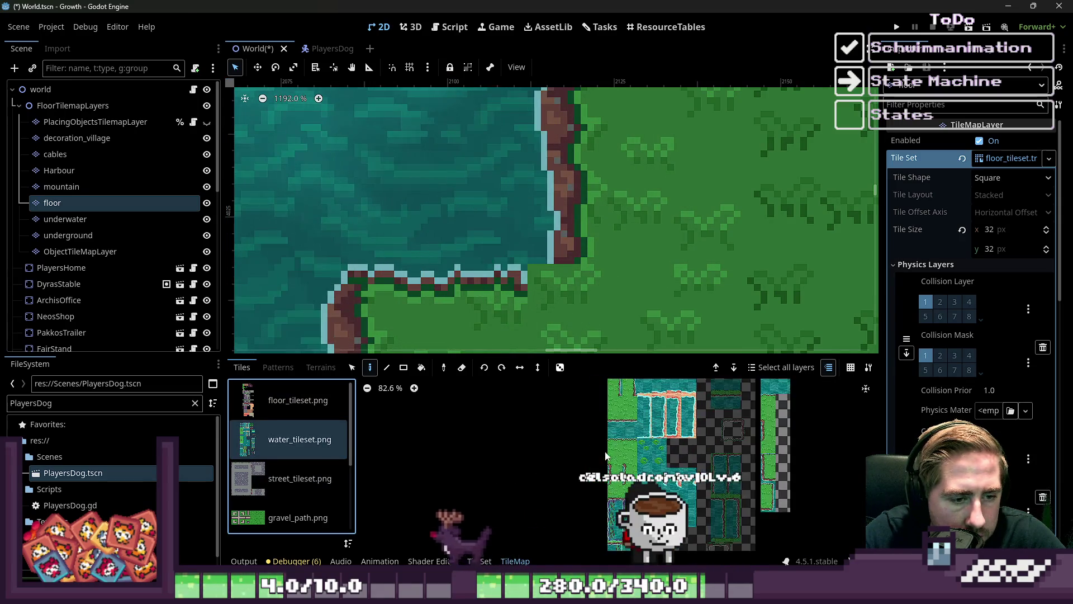
scroll(585, 297, down, 1)
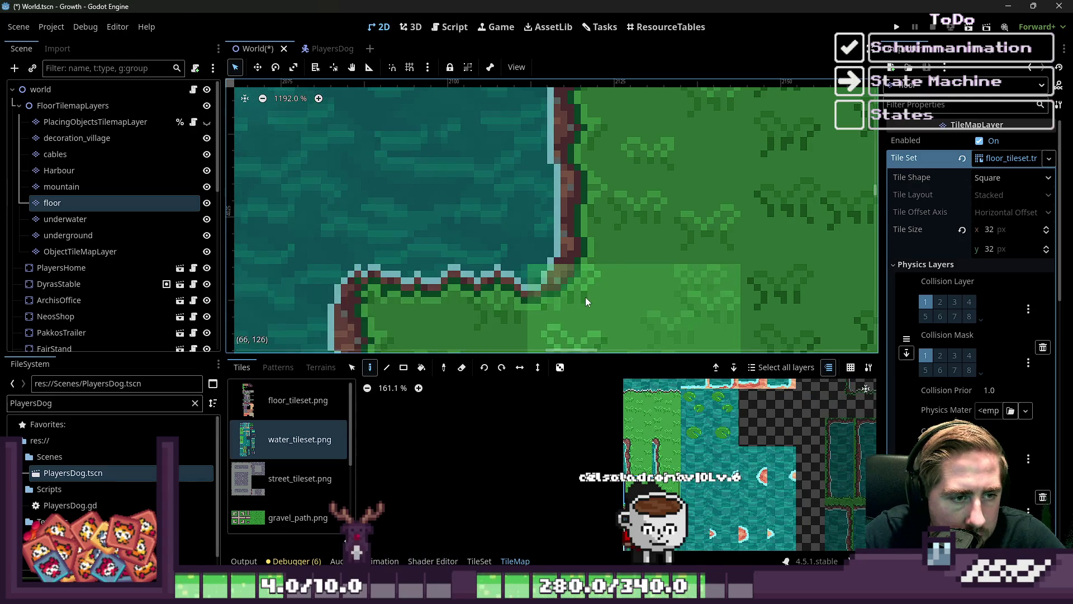
scroll(714, 237, down, 2)
scroll(733, 263, down, 7)
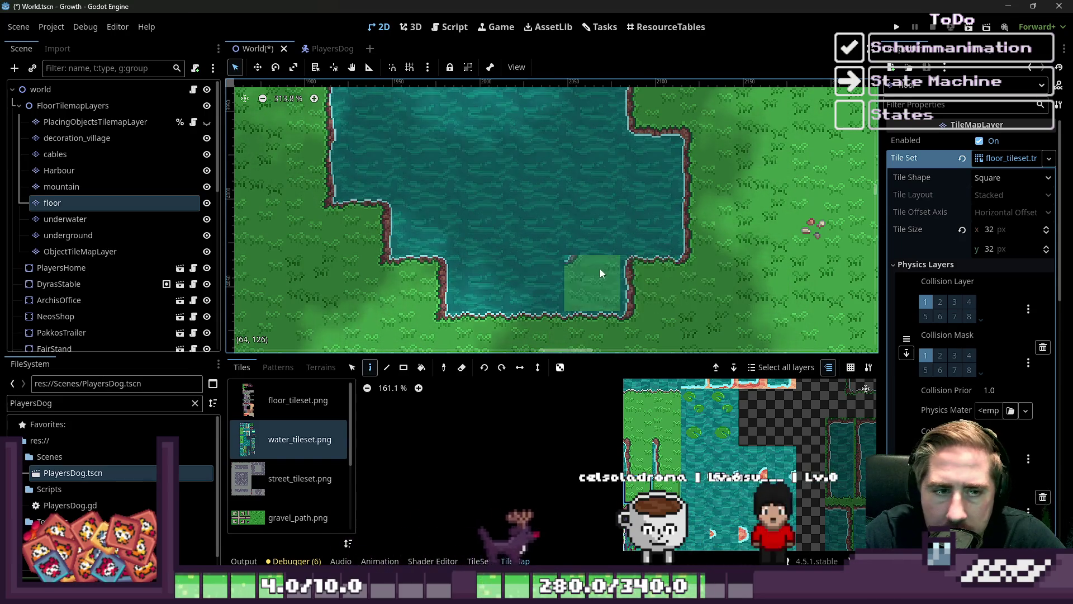
scroll(589, 276, down, 4)
scroll(588, 278, down, 4)
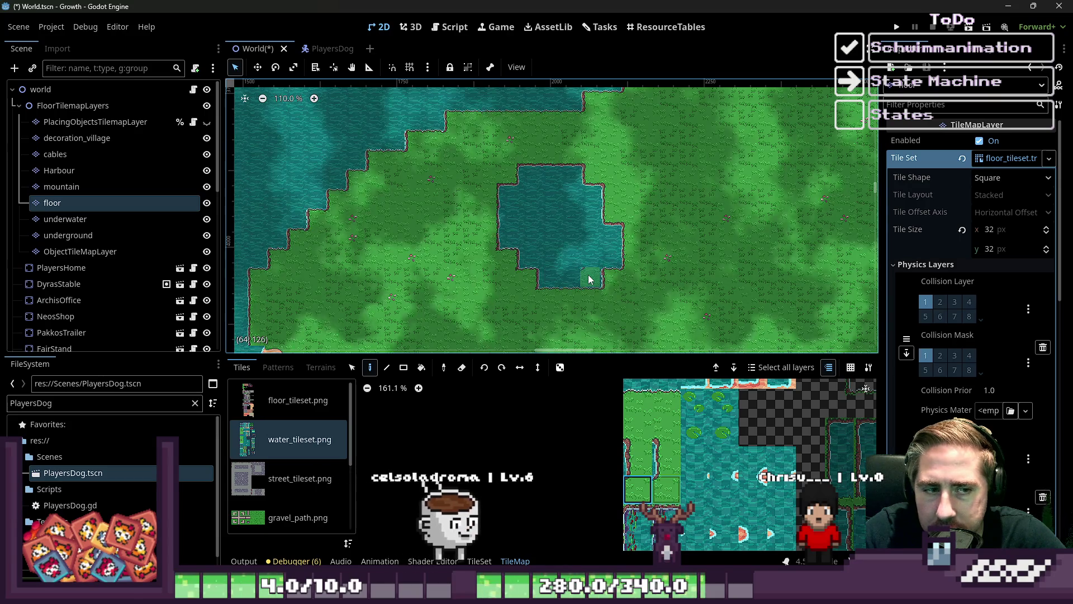
scroll(592, 214, up, 6)
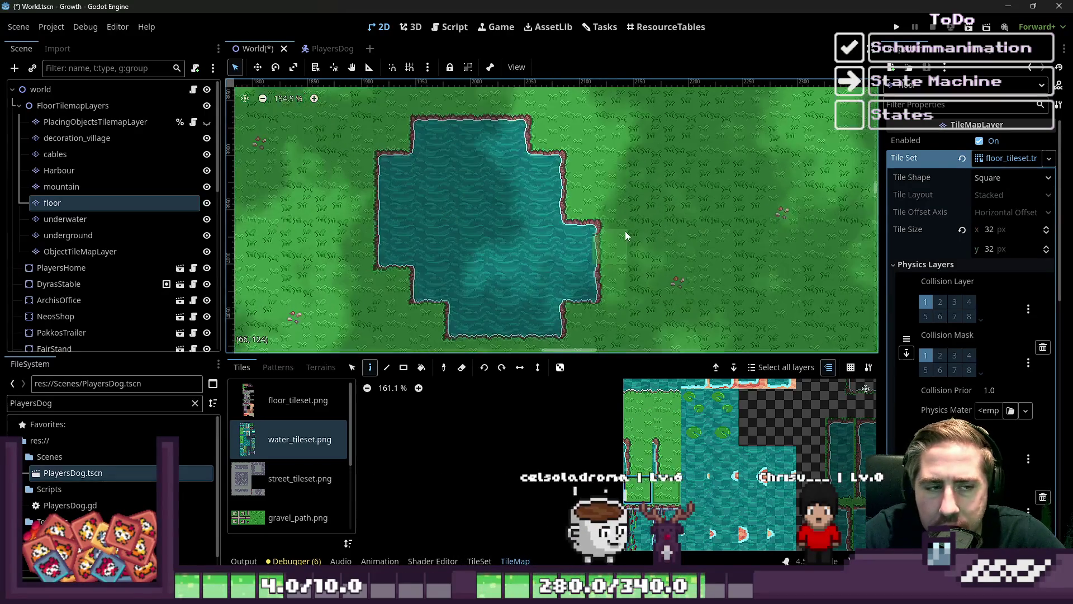
scroll(577, 232, down, 10)
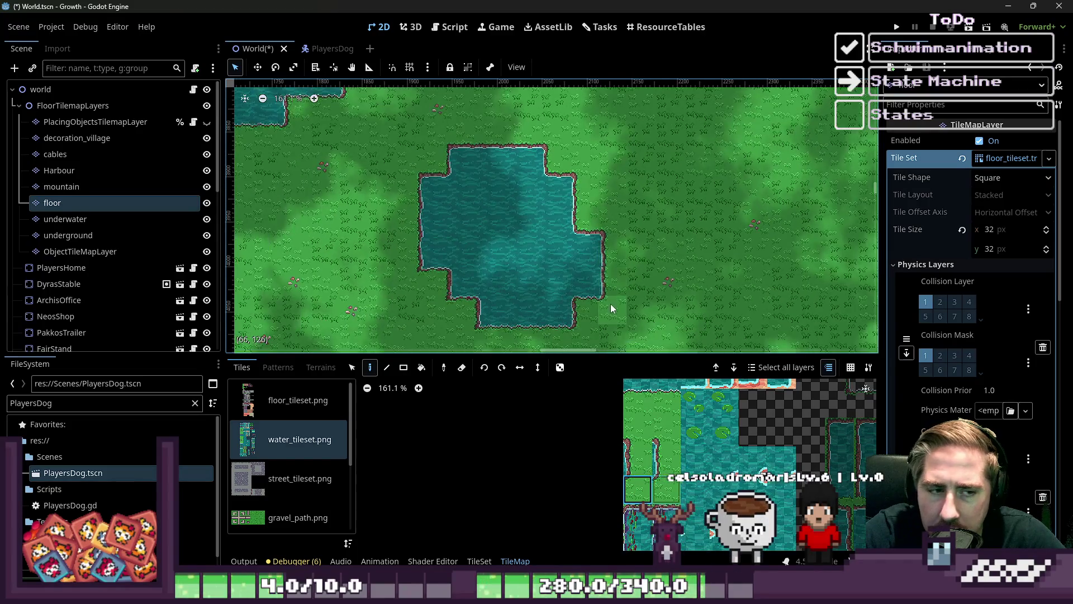
scroll(559, 261, down, 2)
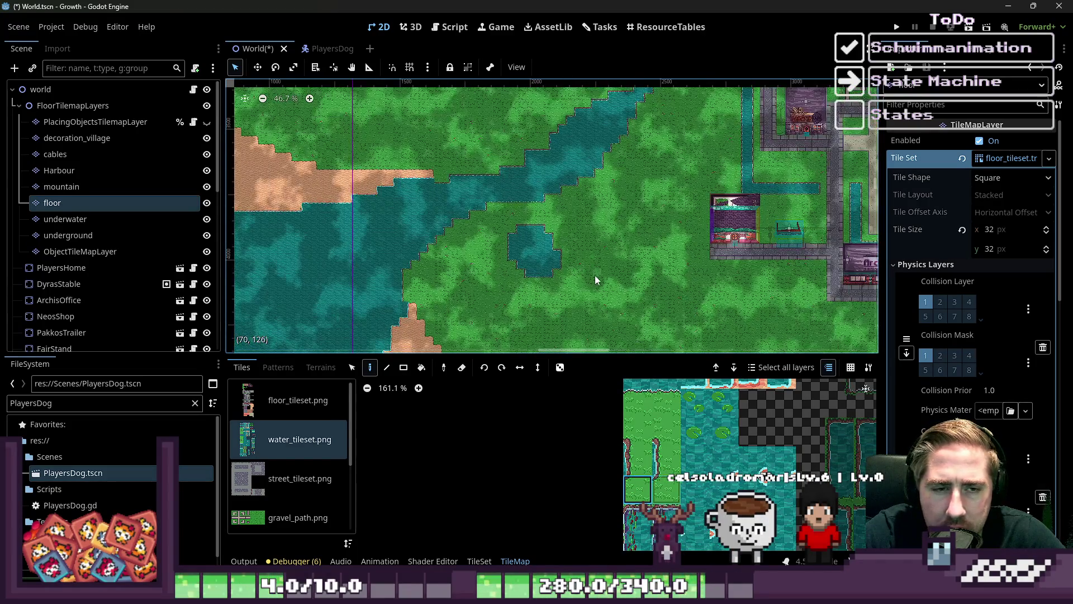
scroll(769, 200, up, 3)
scroll(726, 221, down, 6)
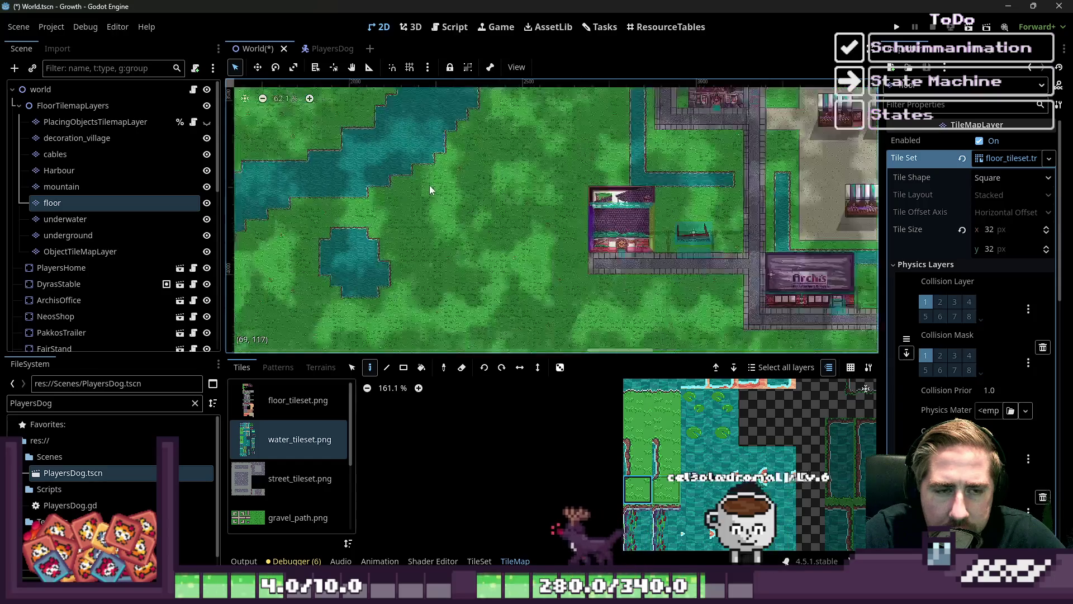
scroll(691, 212, down, 2)
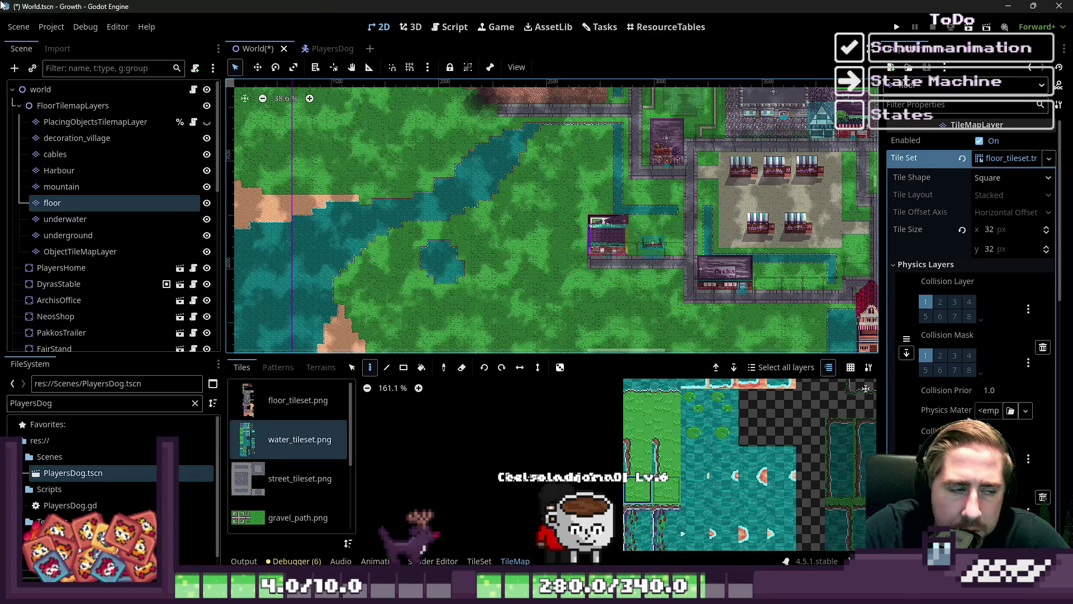
click(56, 251)
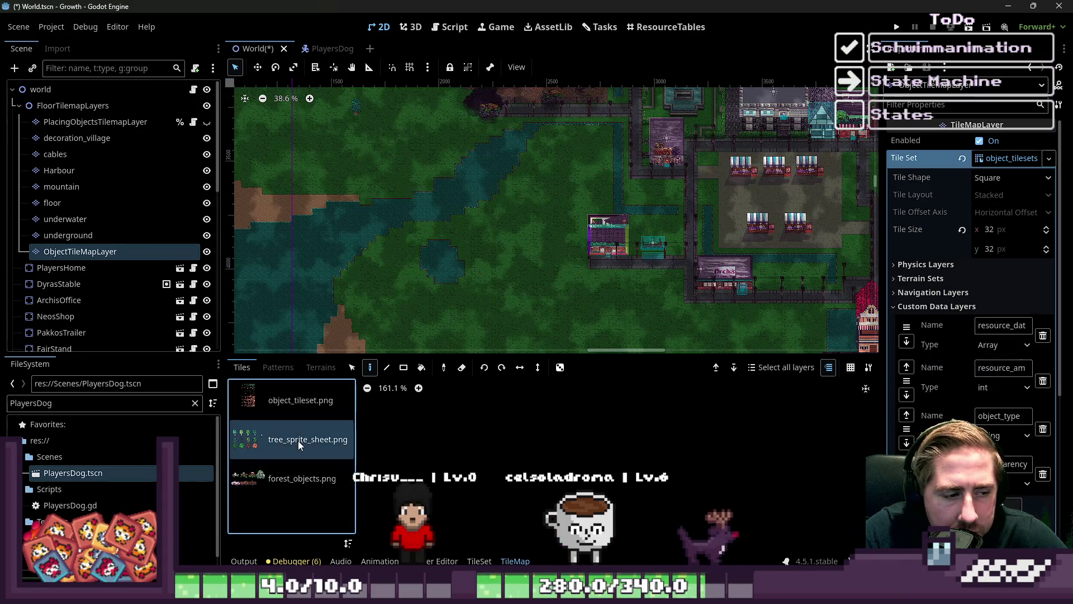
Browse the forest_objects.png and tree_sprite_sheet.png tile sources.
click(302, 478)
scroll(759, 455, up, 3)
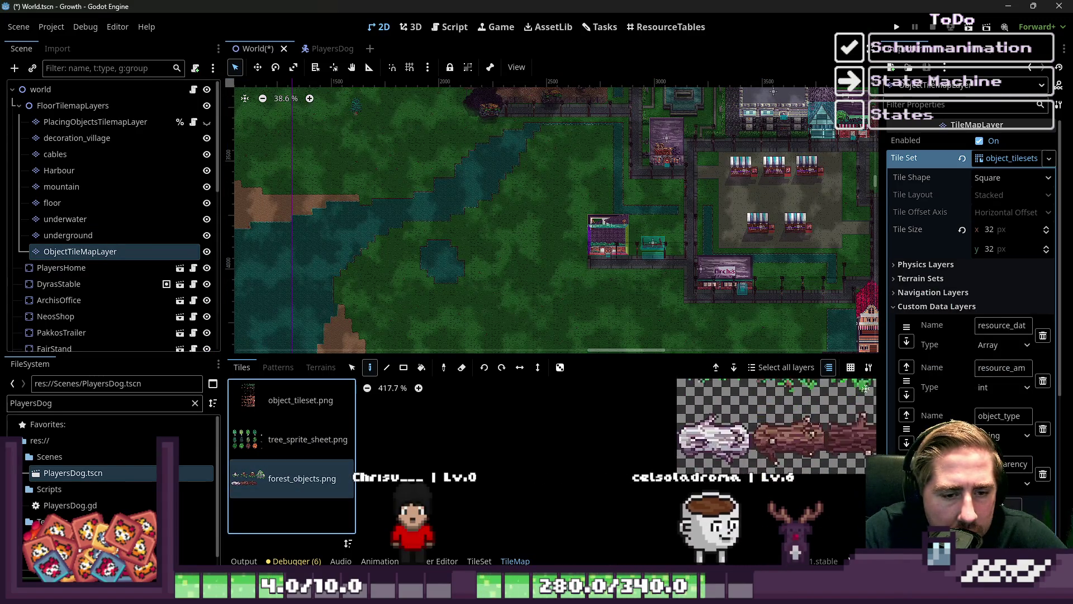
click(343, 451)
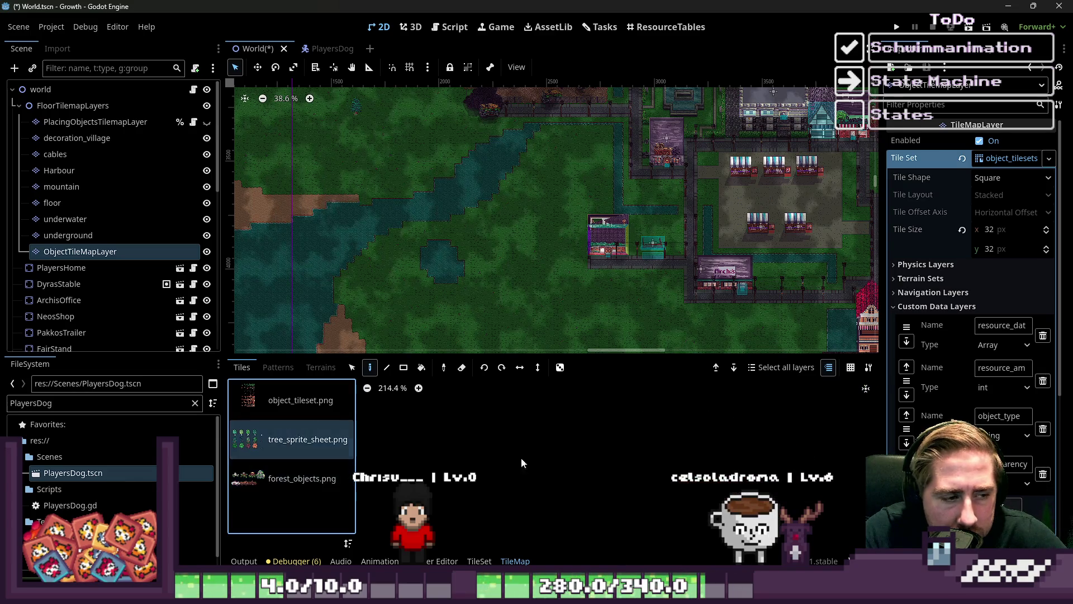
scroll(646, 505, down, 12)
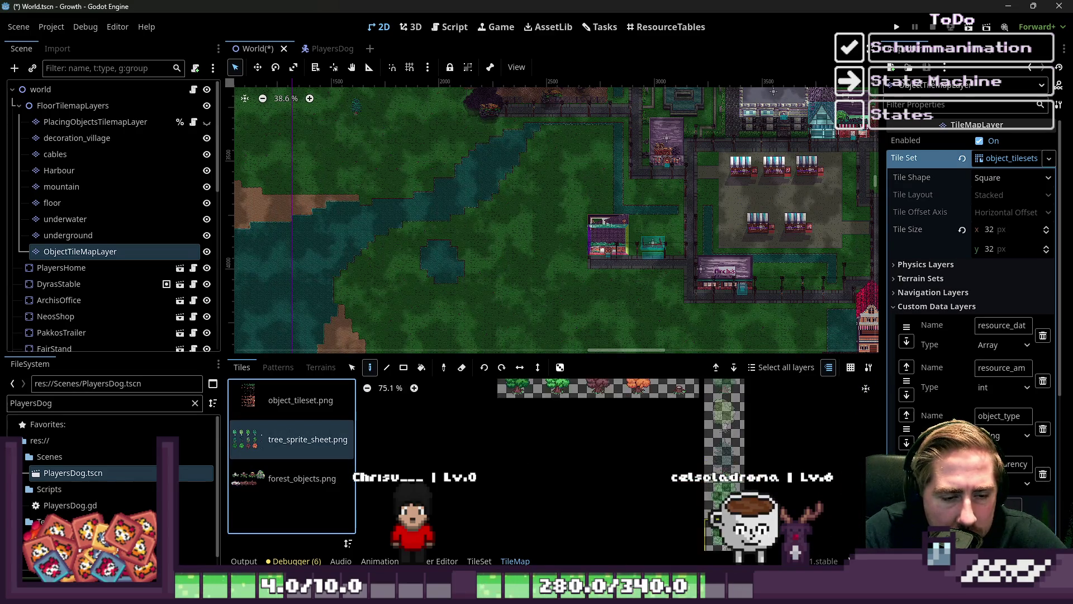
scroll(669, 431, up, 6)
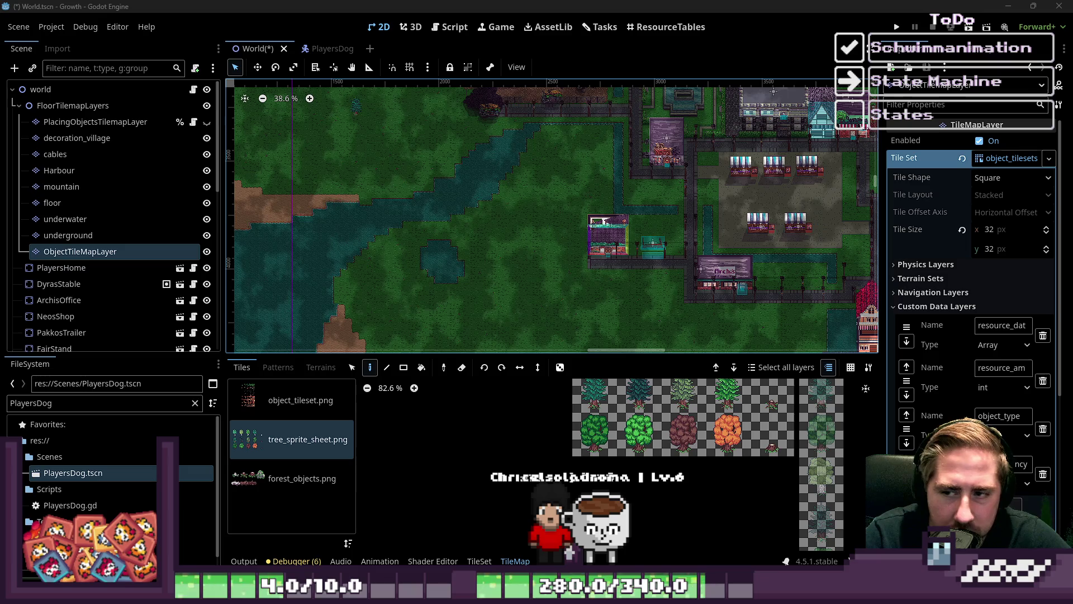
Shrink the bottom tile panel to enlarge the map, then bring up the Tasks board.
mouse_move(694, 593)
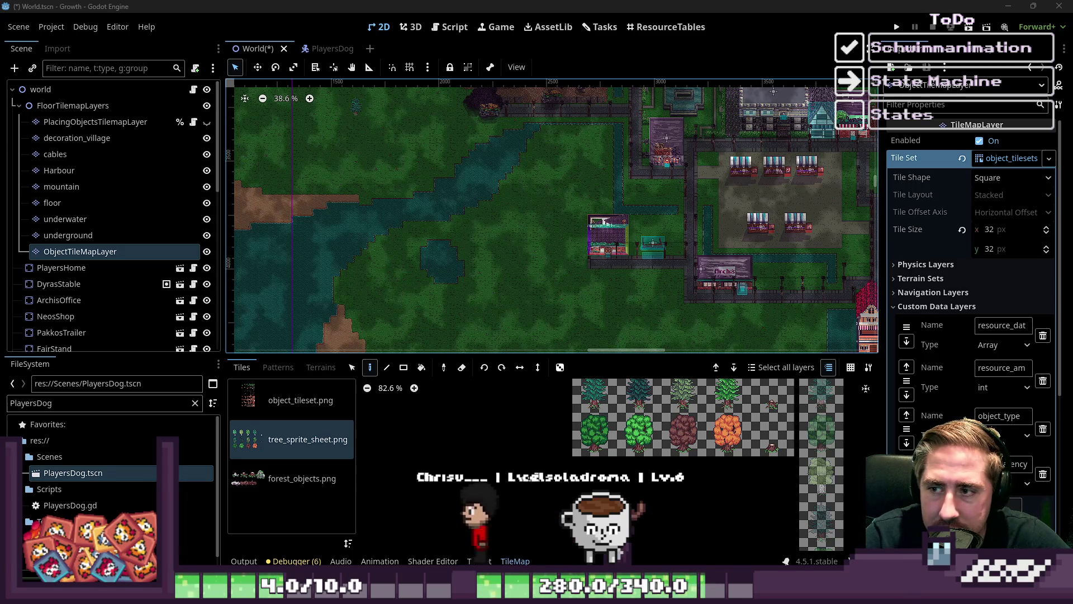
scroll(549, 239, down, 1)
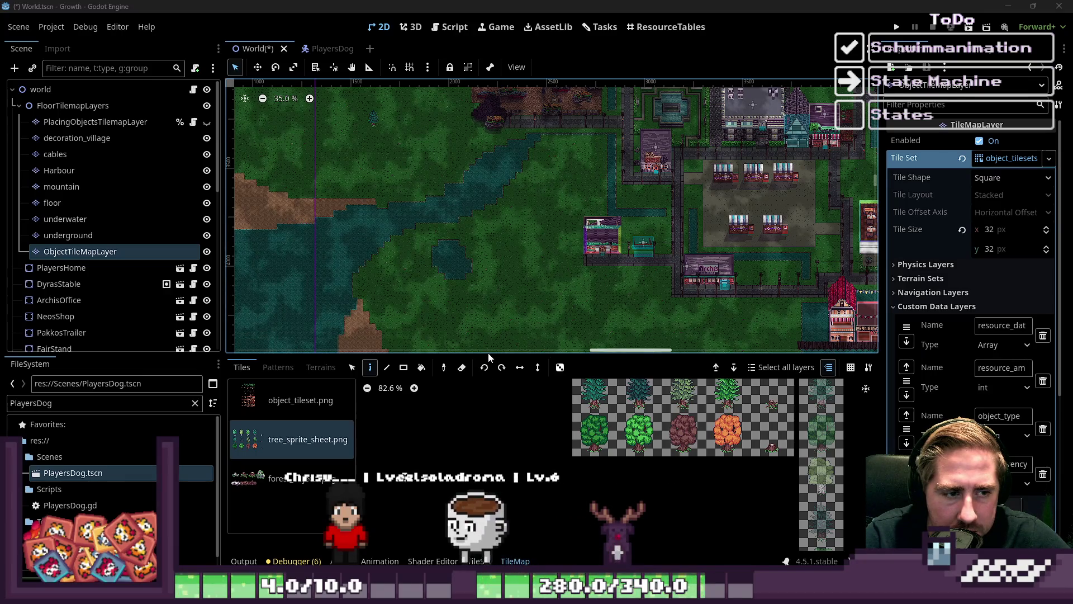
drag(488, 354, 489, 433)
click(600, 27)
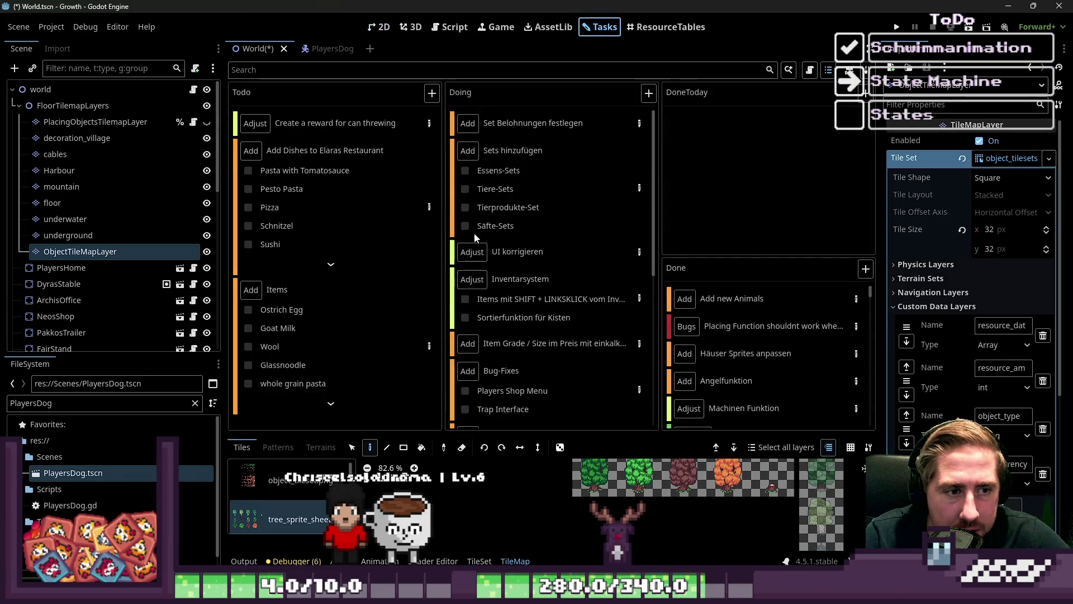
Scroll the Doing column and open the Hund StateMachine card's Task Details.
scroll(515, 288, down, 5)
scroll(515, 288, down, 4)
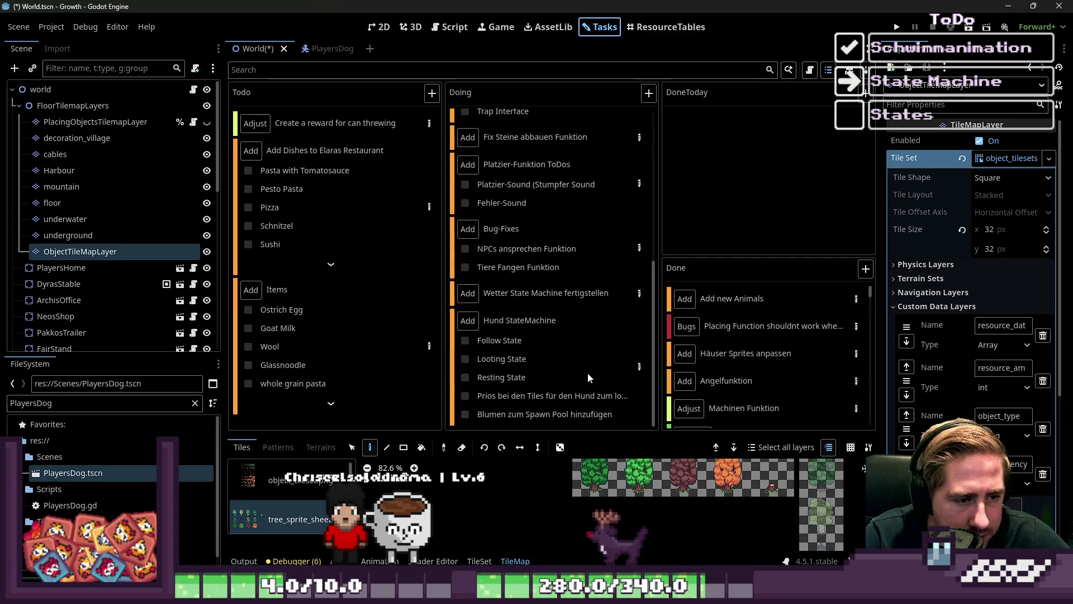
click(636, 366)
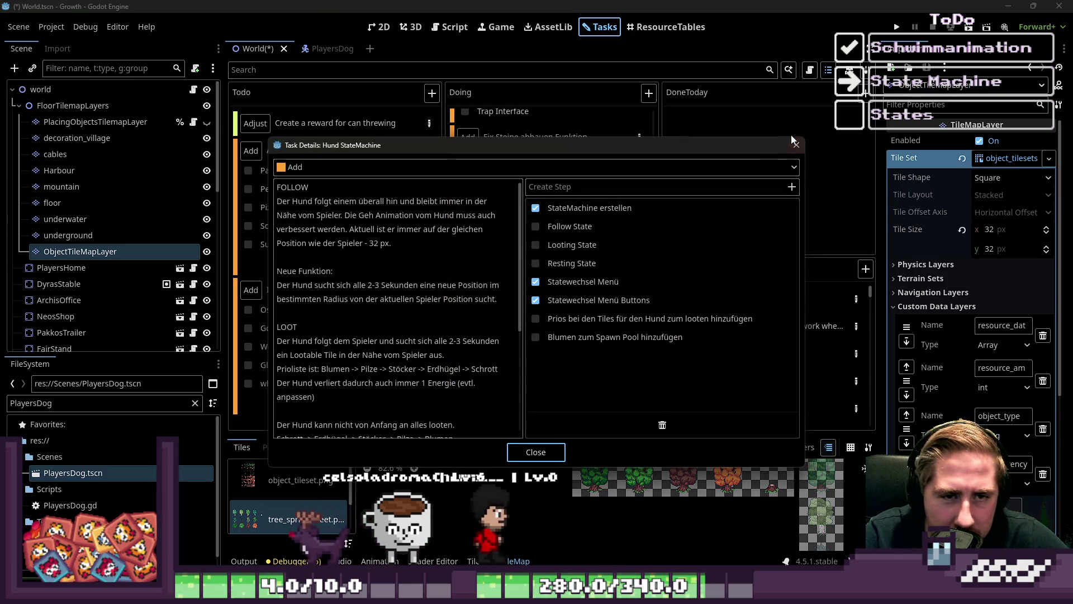
key(Escape)
scroll(551, 269, up, 5)
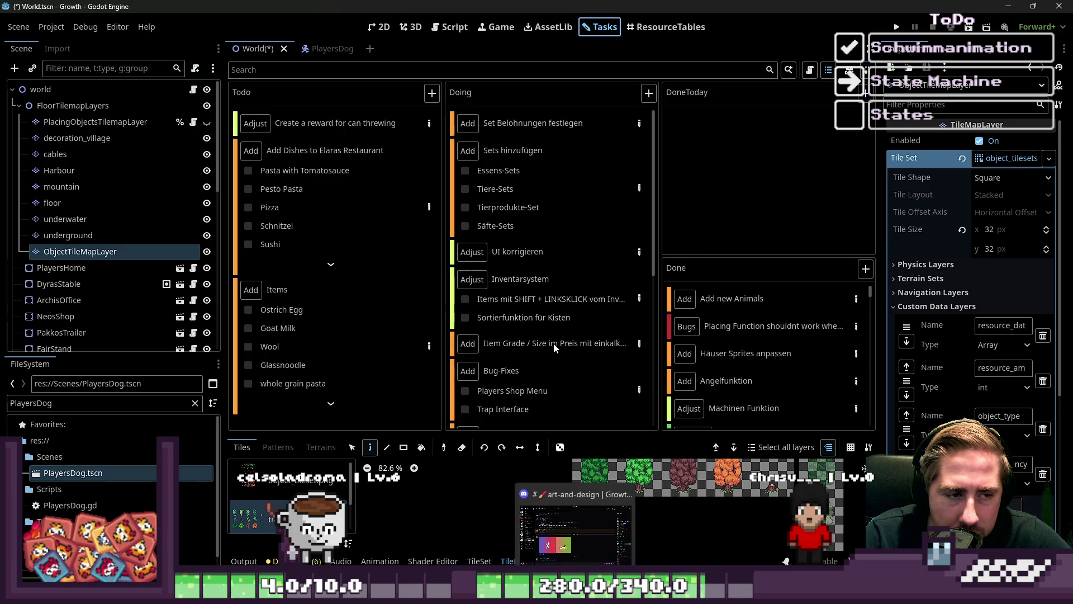
scroll(568, 386, down, 2)
scroll(572, 394, down, 5)
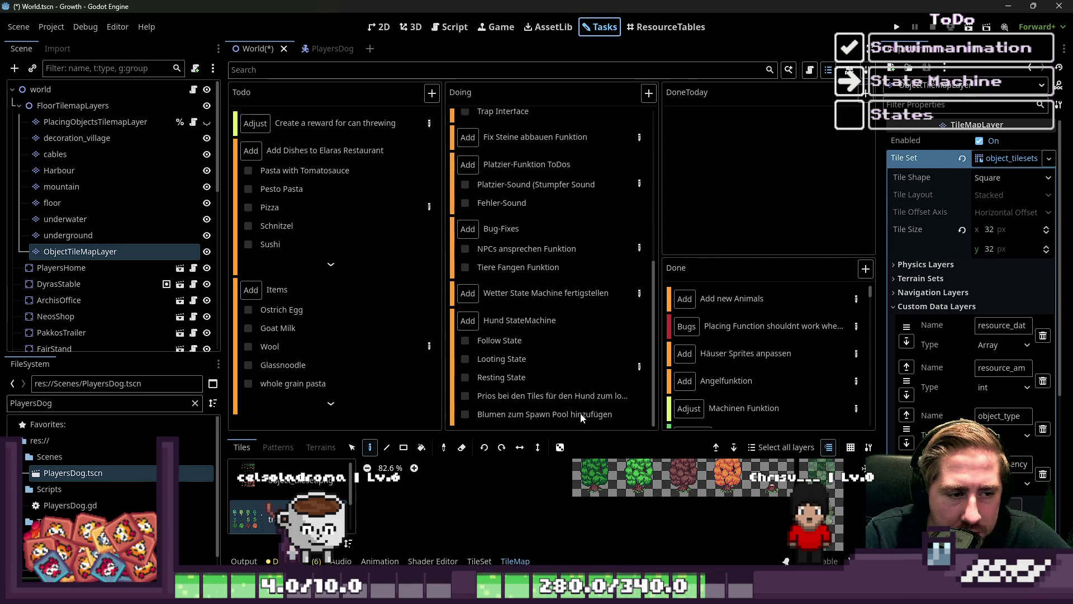
click(639, 367)
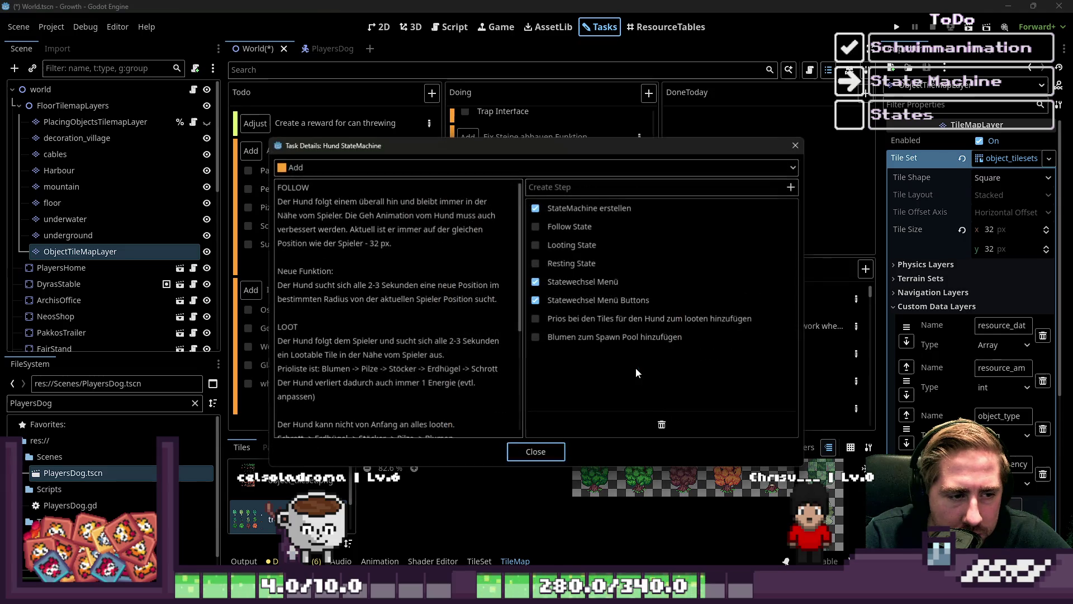
Tick the Follow State step of Hund StateMachine as complete and close the dialog.
click(536, 231)
click(534, 450)
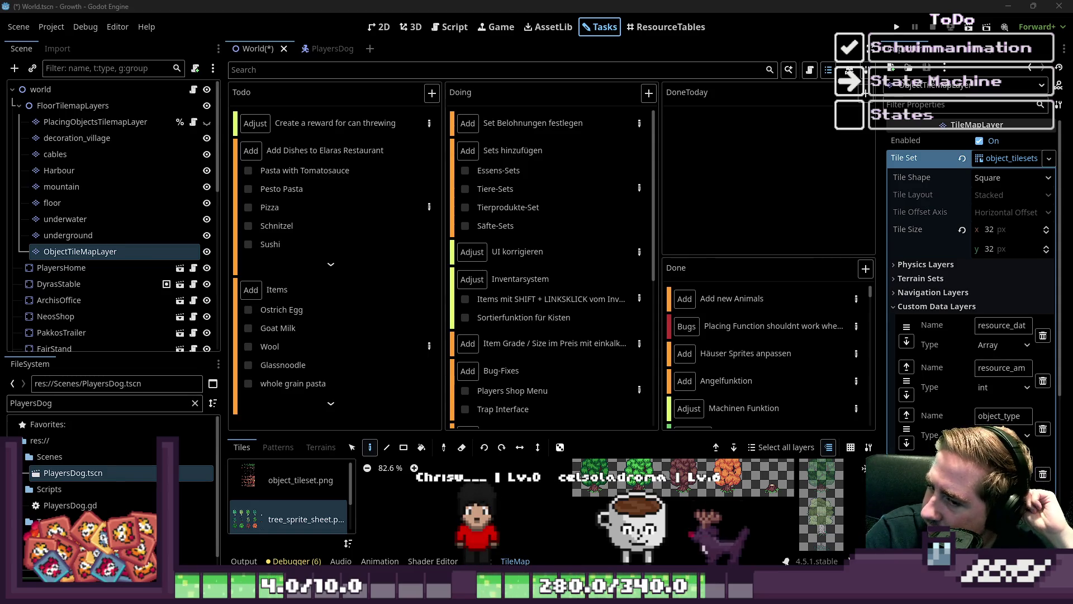
Show the Output panel's log reporting the dog in the DogFollowing state.
mouse_move(648, 594)
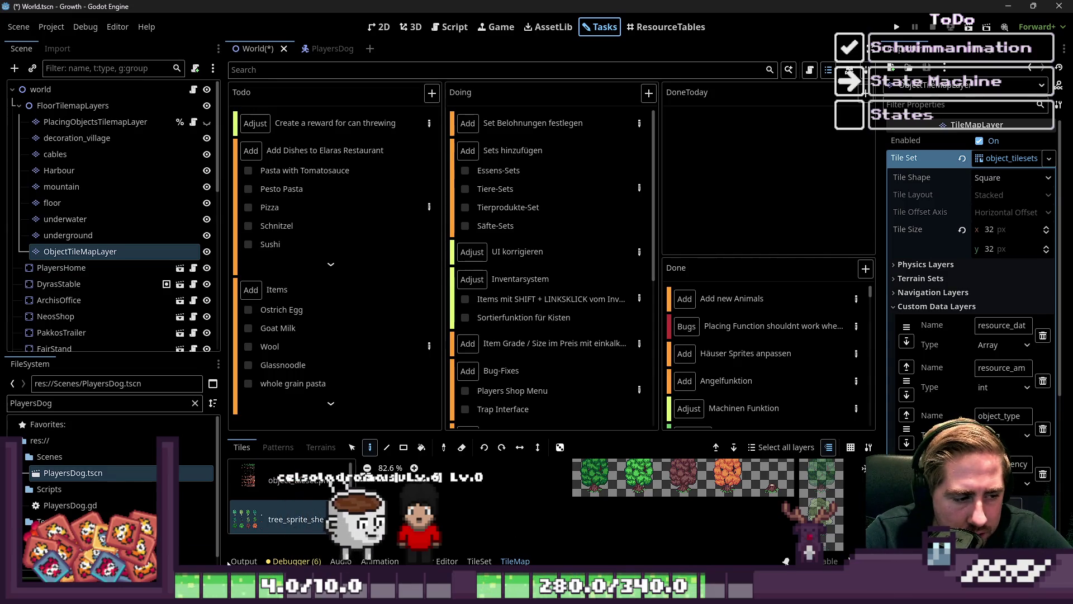
click(244, 561)
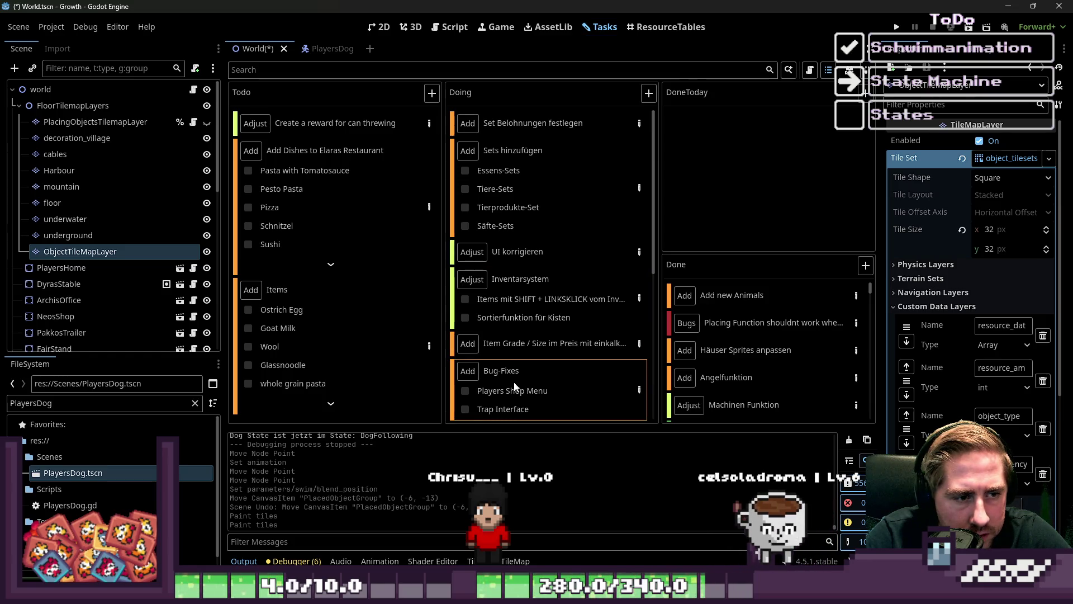
scroll(550, 401, down, 5)
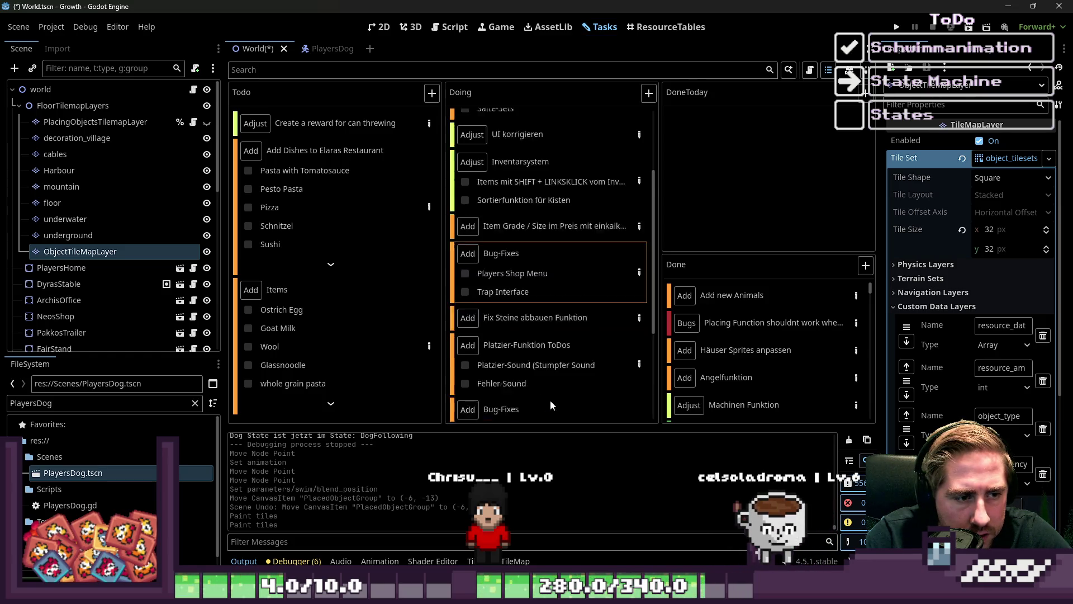
Switch to the PlayersDog scene and open the DogStateMachine node's script, DogStateMachine.gd.
click(380, 27)
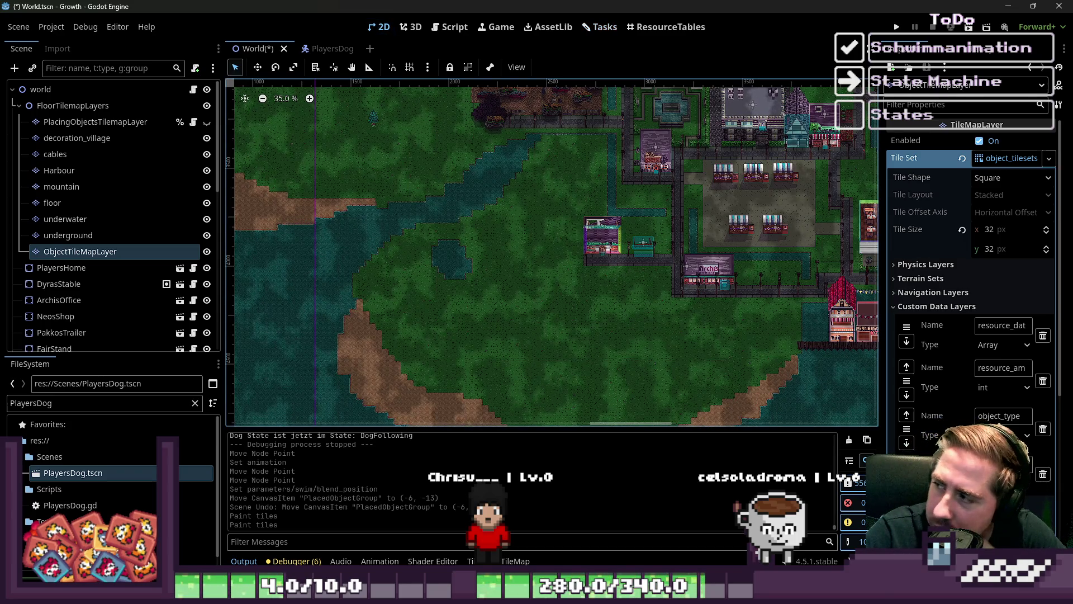
scroll(177, 315, down, 3)
scroll(146, 307, down, 10)
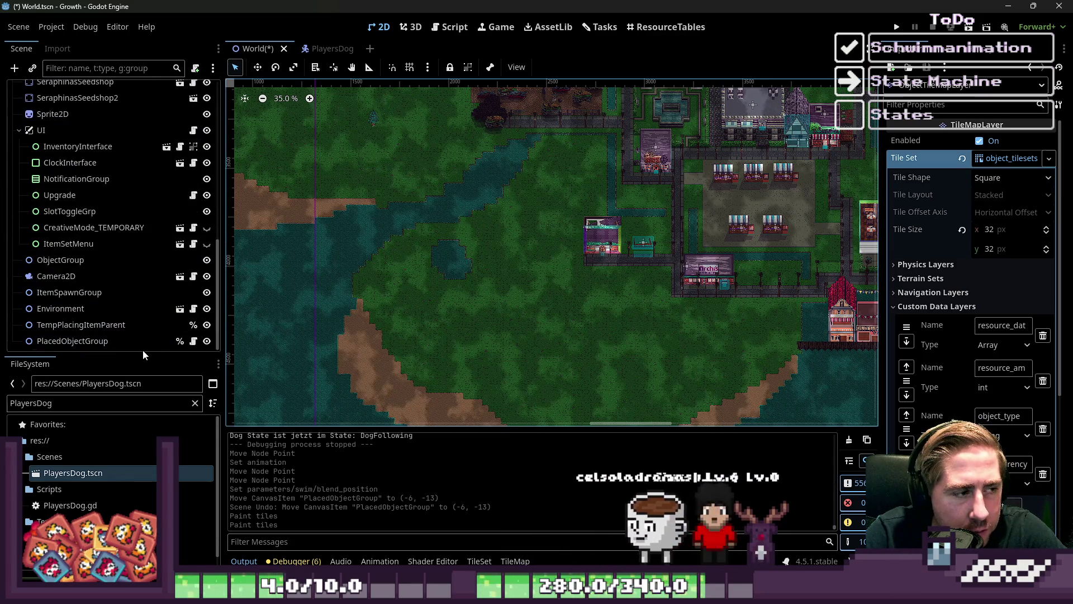
click(326, 50)
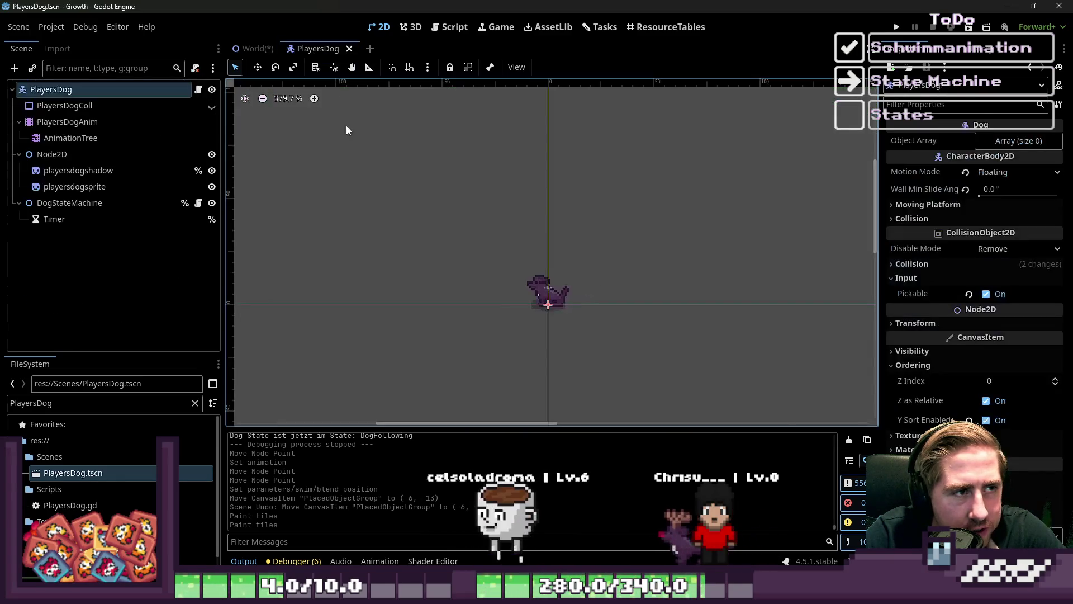
click(70, 203)
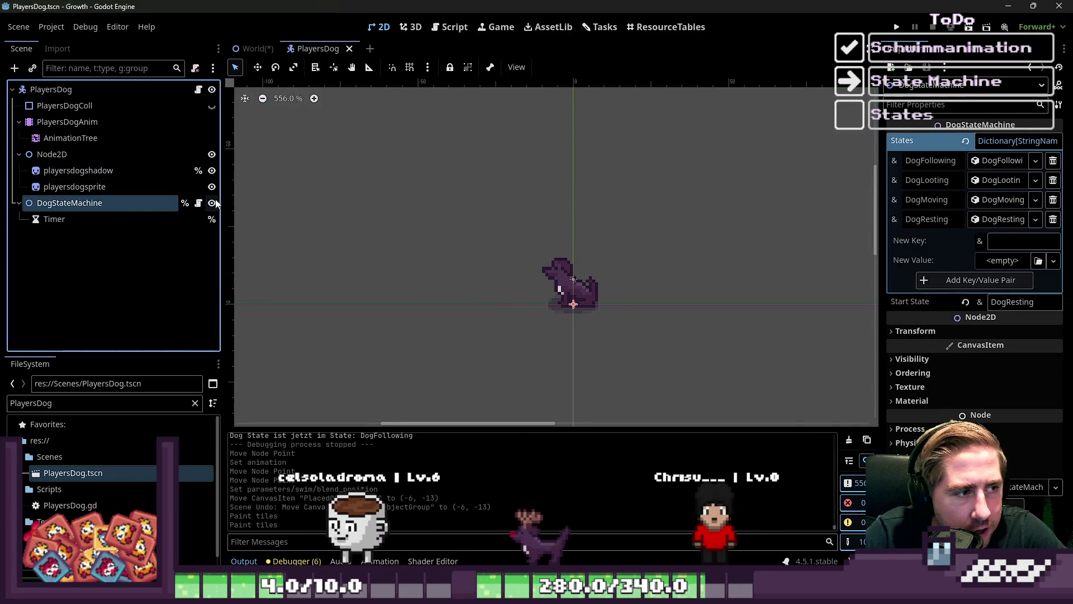
click(199, 203)
Open the DogMoving.gd script from the script list.
click(559, 204)
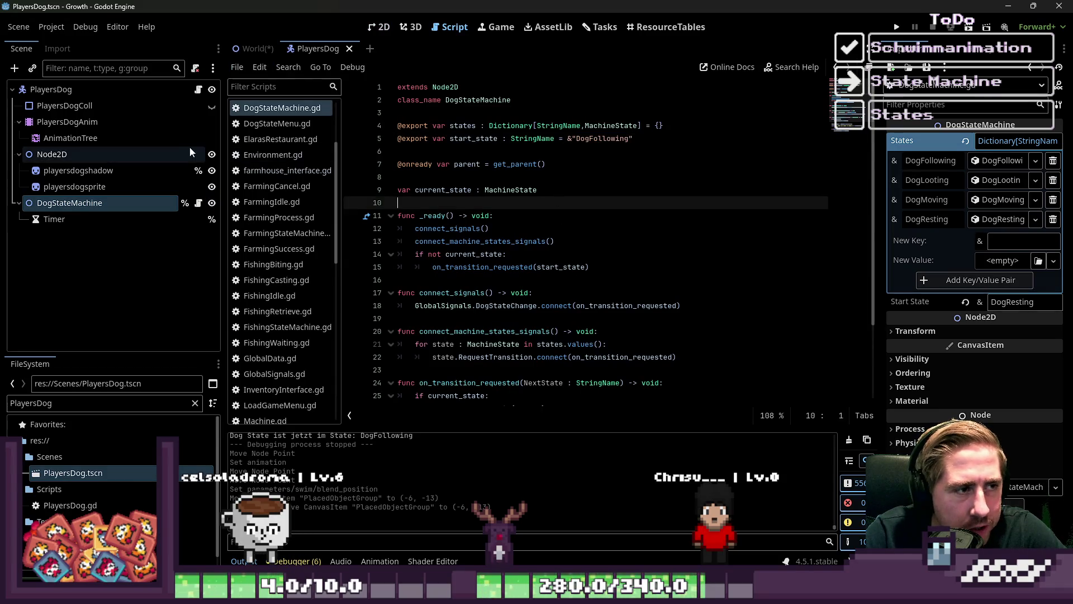
drag(343, 178, 431, 178)
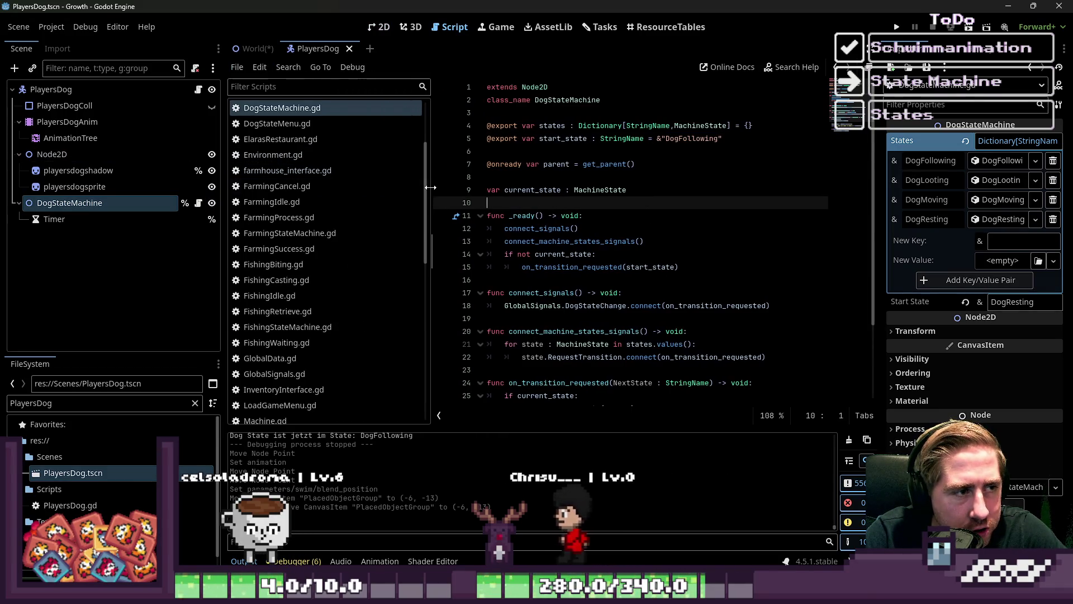
scroll(284, 186, up, 2)
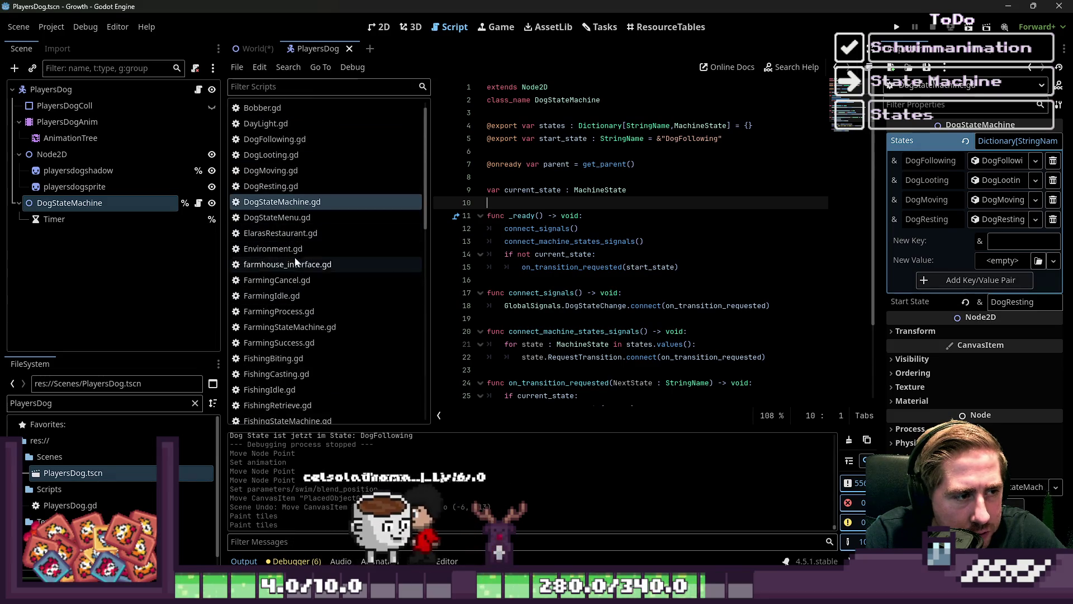
right_click(296, 219)
click(268, 176)
click(269, 176)
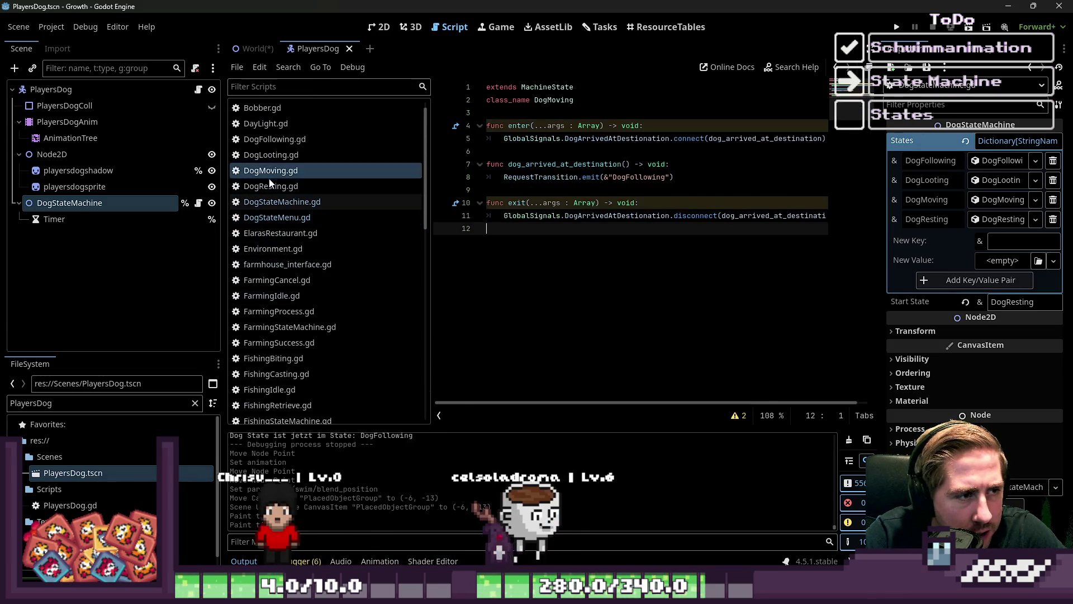
Prefix args with an underscore in DogMoving's enter and exit functions and save.
click(521, 164)
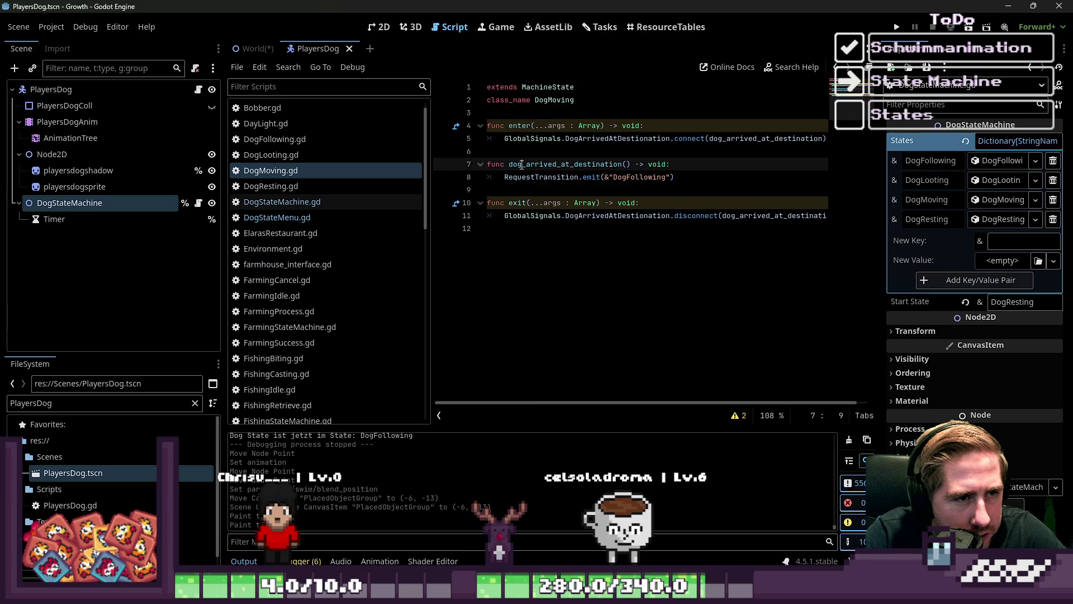
click(534, 203)
click(535, 231)
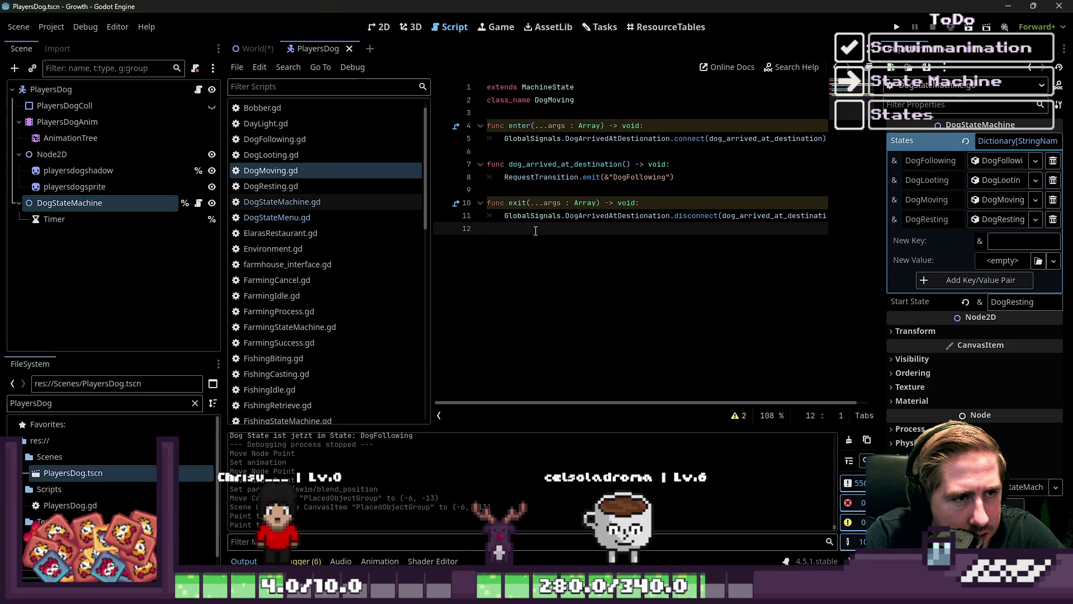
click(548, 203)
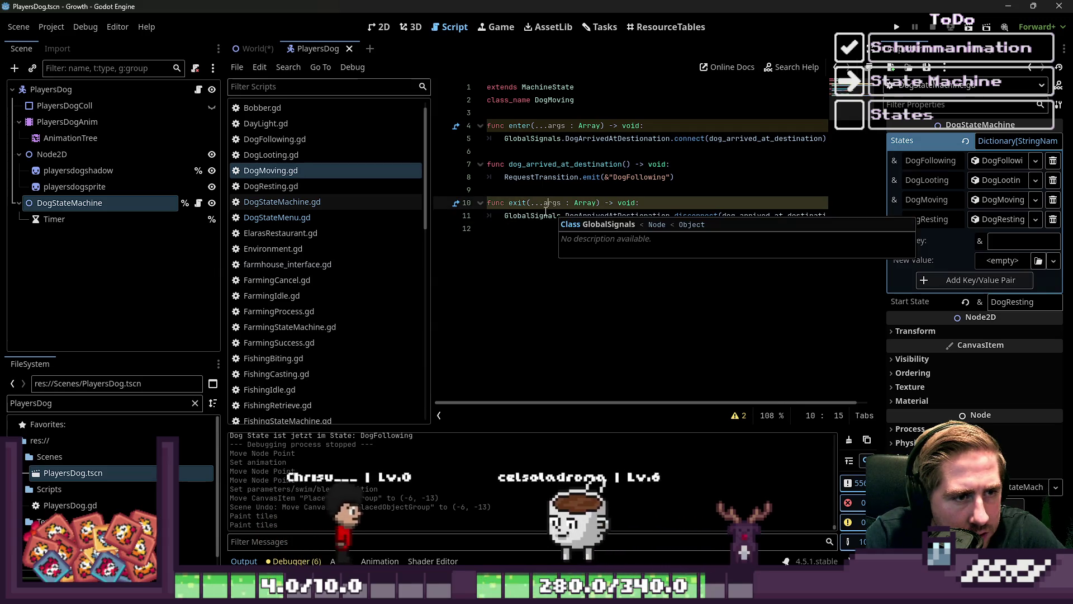
drag(432, 178, 330, 177)
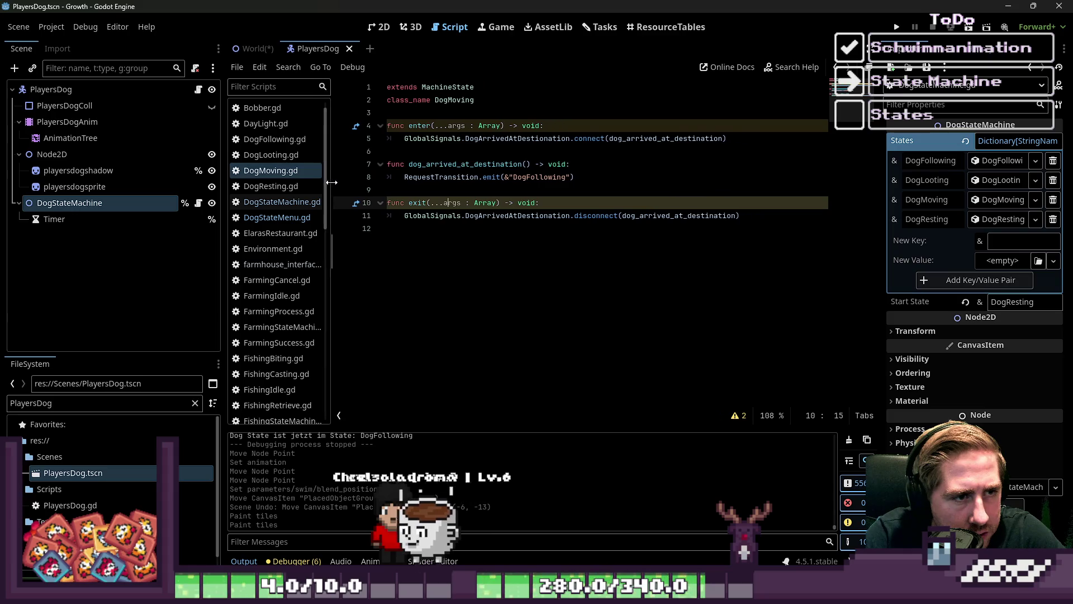
click(490, 147)
click(490, 143)
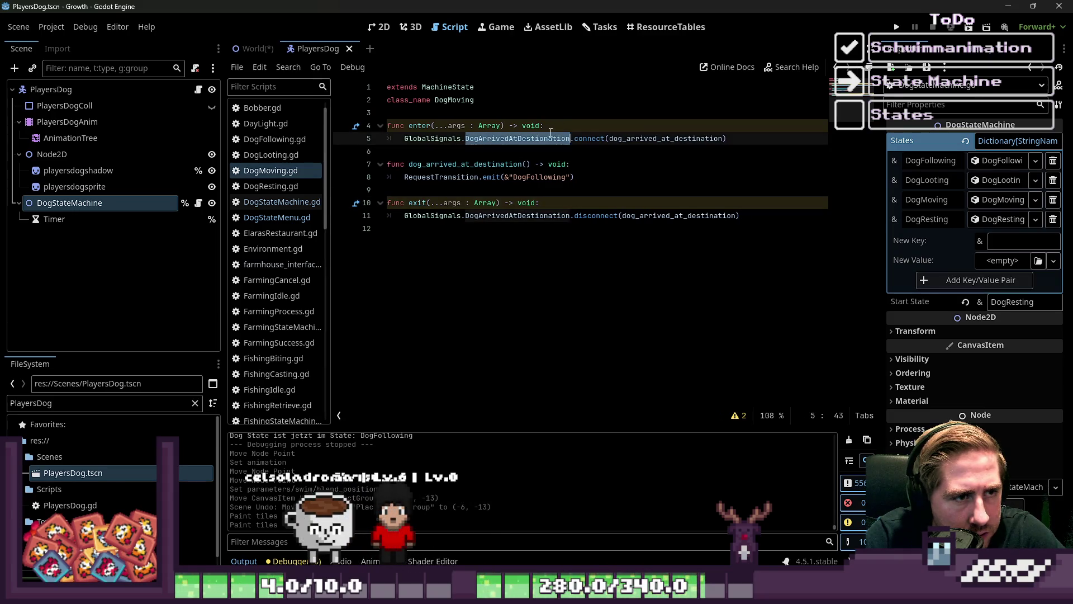
click(576, 131)
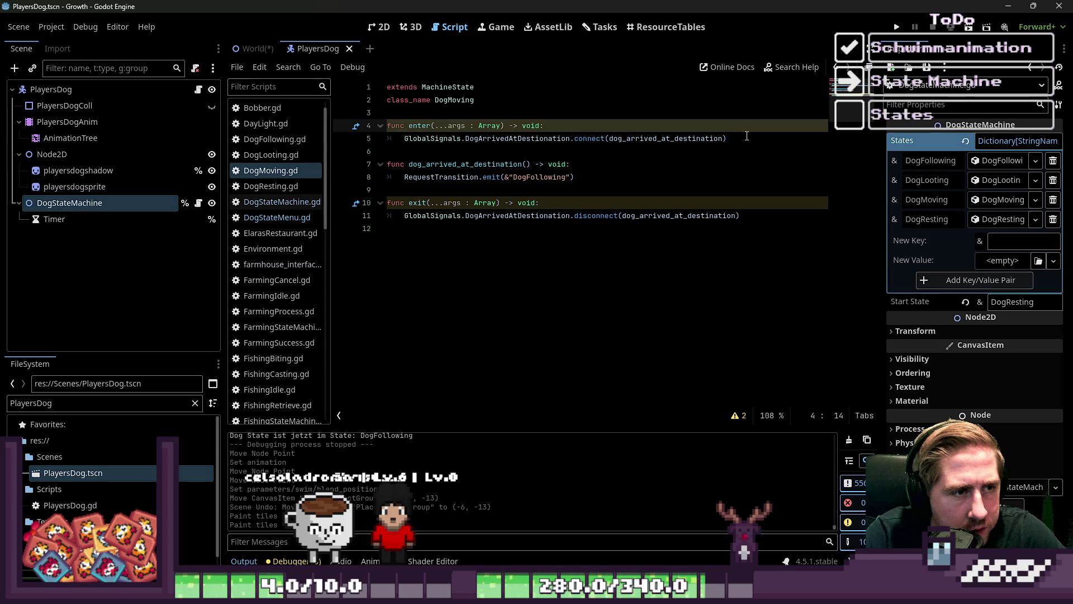
key(Down)
key(Down)
key(Down)
key(Left)
key(Left)
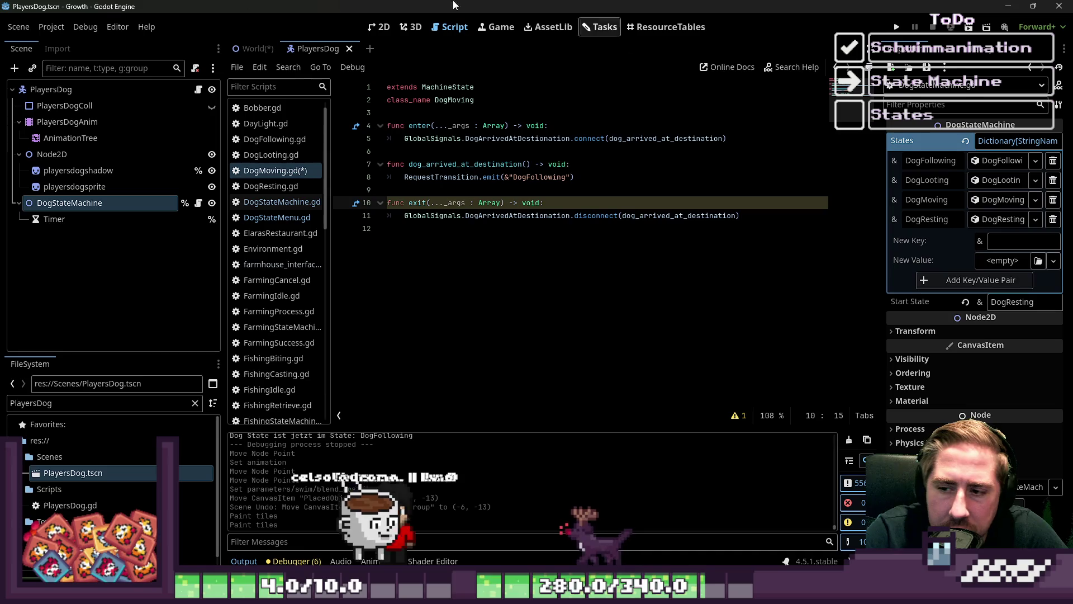
text(_)
click(489, 287)
key(ctrl+s)
Review the DogResting, DogStateMachine and DogFollowing scripts, then return to DogMoving.
click(282, 189)
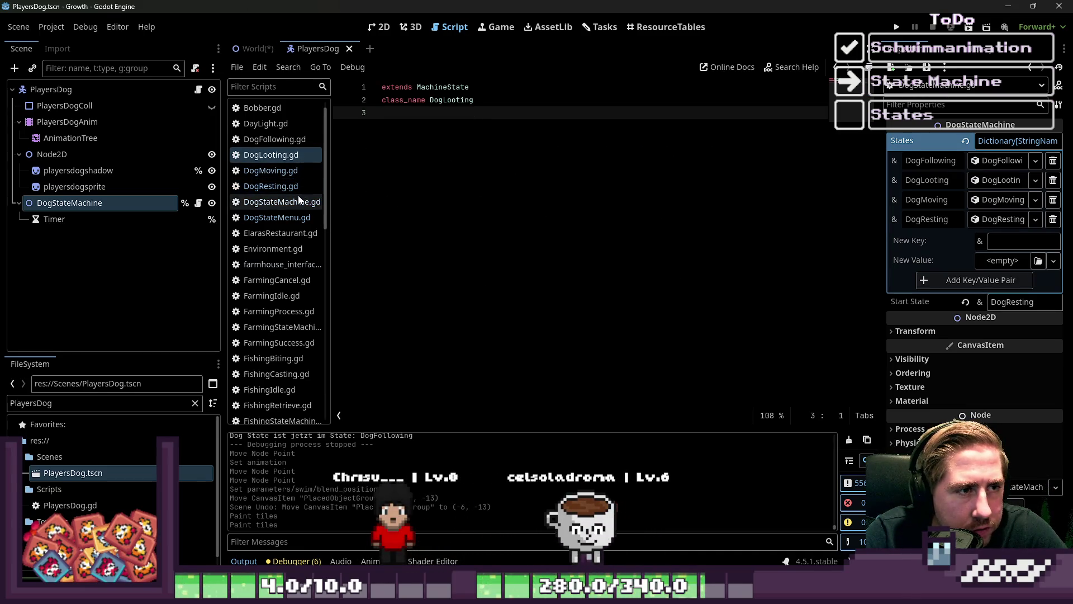
click(299, 200)
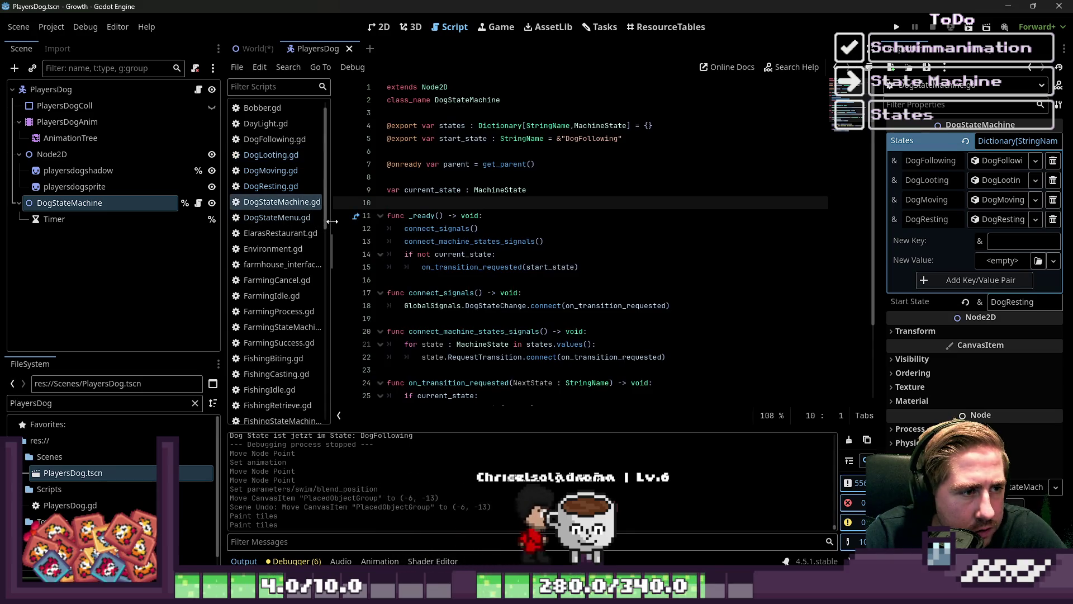
drag(331, 221, 348, 221)
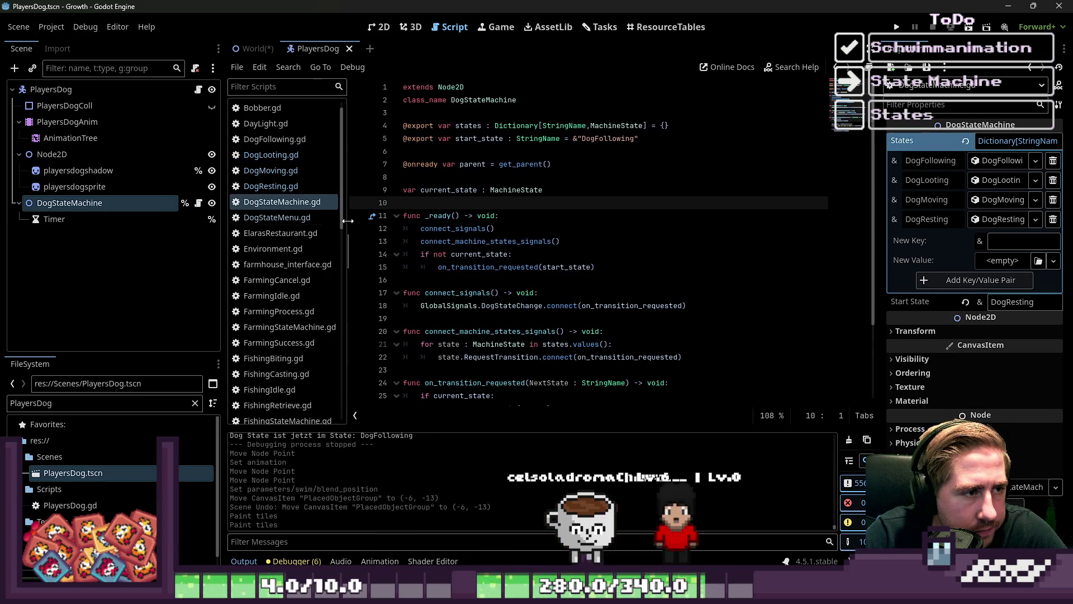
click(261, 168)
click(263, 189)
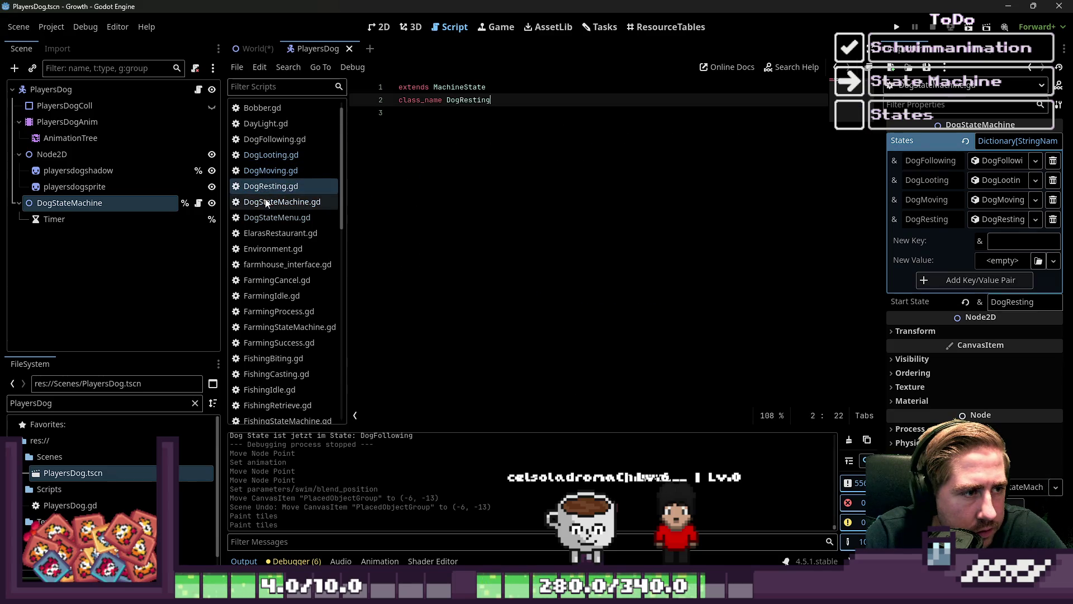
click(266, 203)
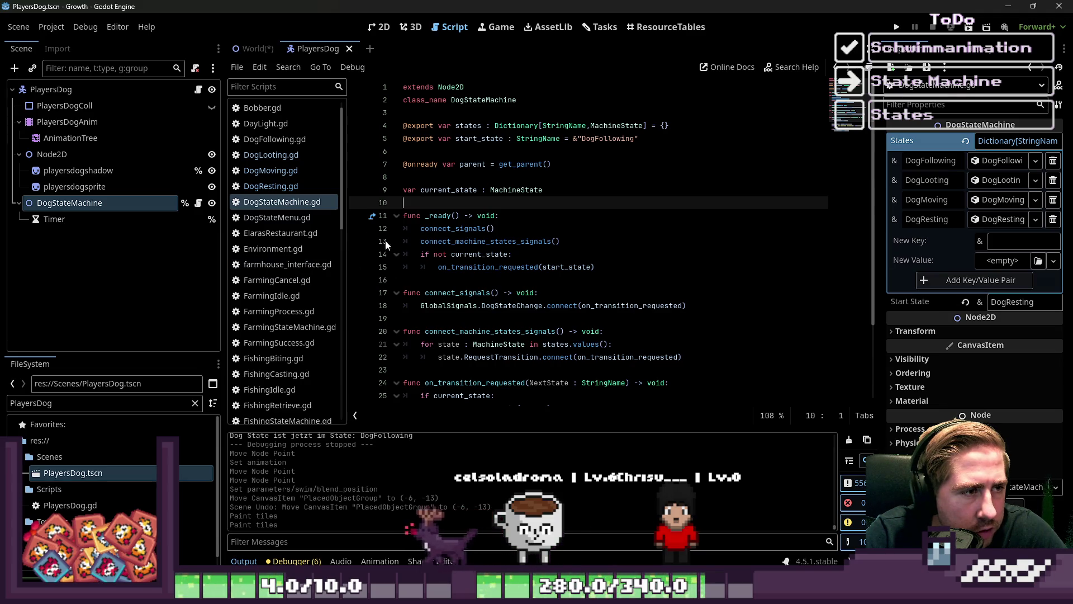
click(269, 139)
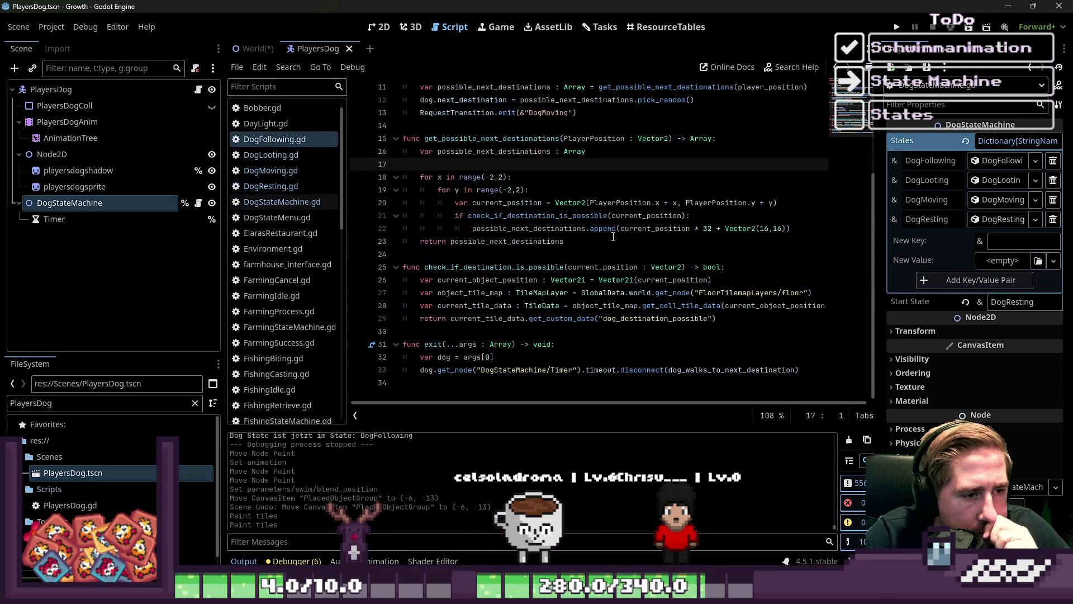
click(274, 171)
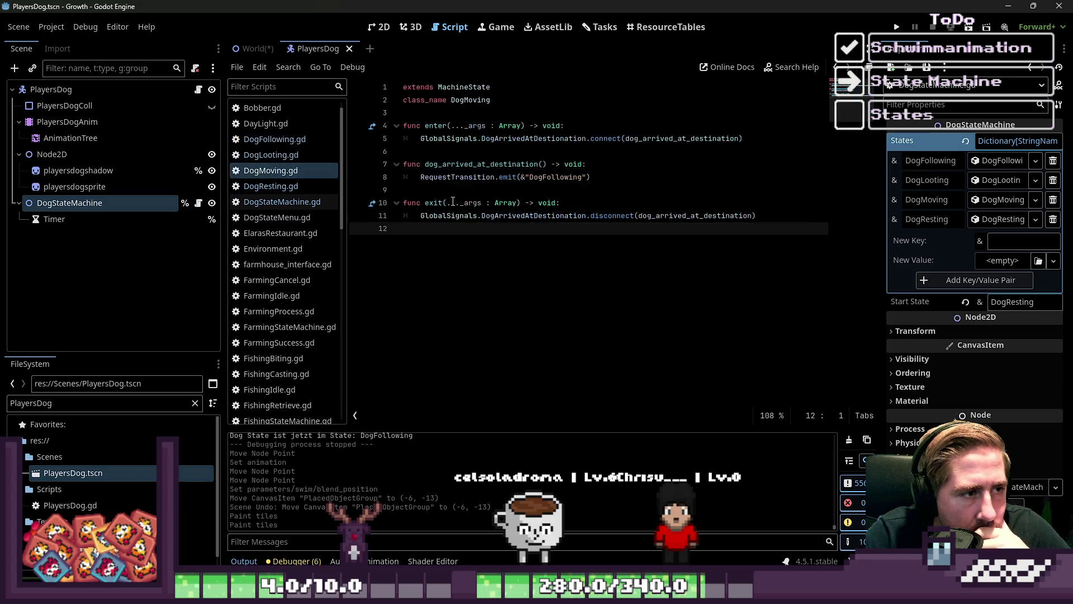
Inspect the DogArrivedAtDestination signal connection and its dog_arrived_at_destination callback.
click(566, 139)
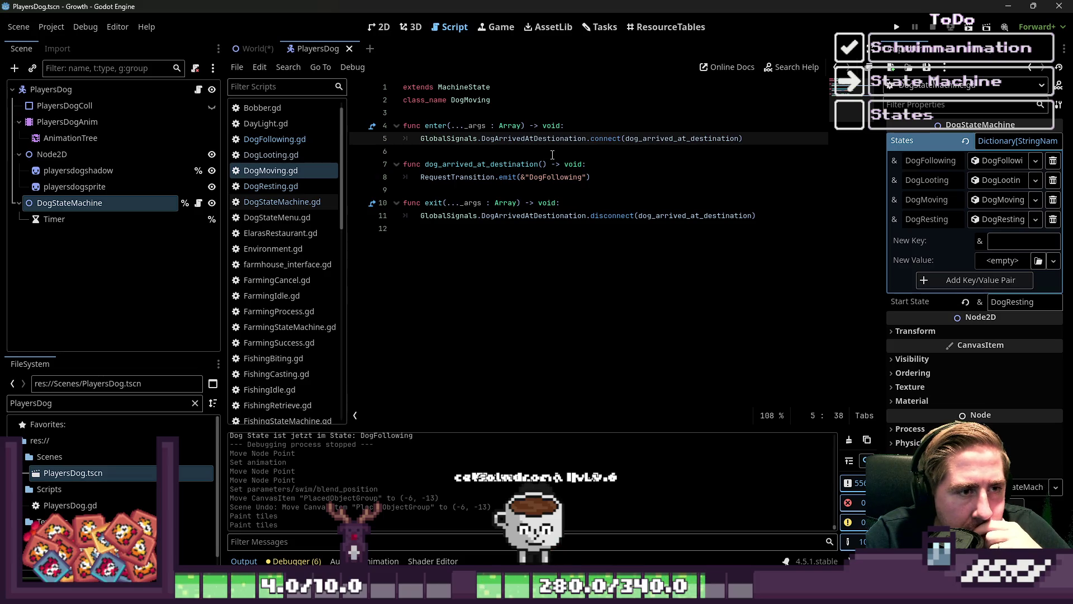
key(ctrl+d)
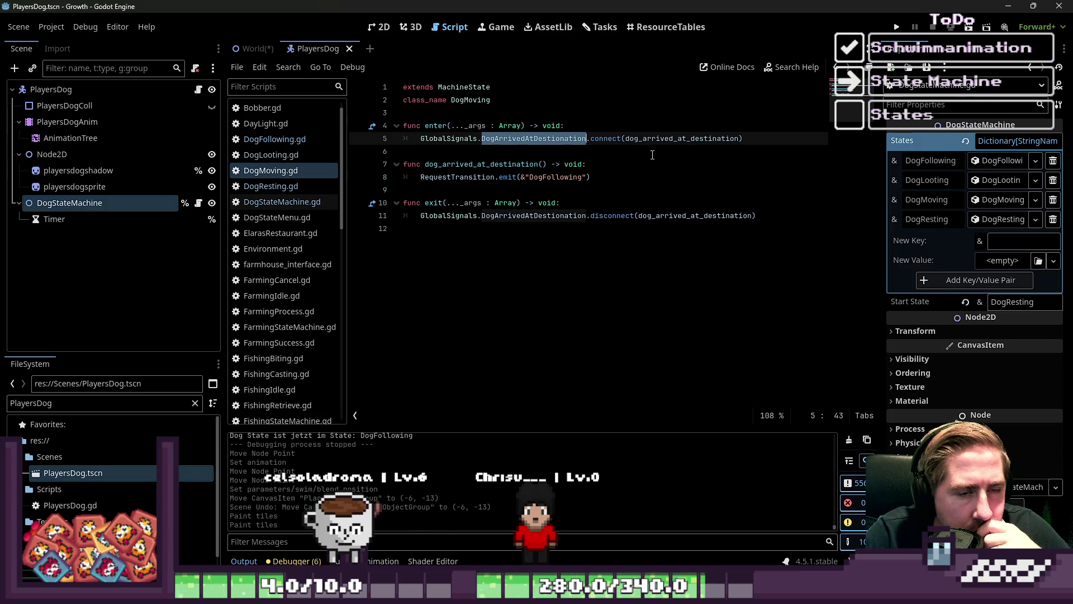
double_click(666, 139)
mouse_move(666, 144)
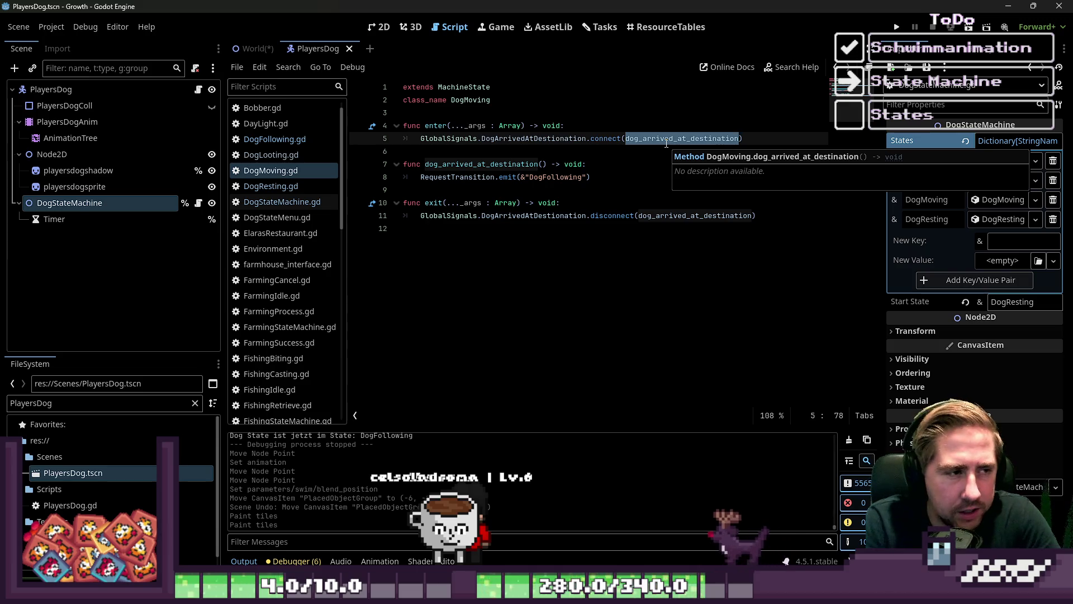
scroll(292, 137, up, 1)
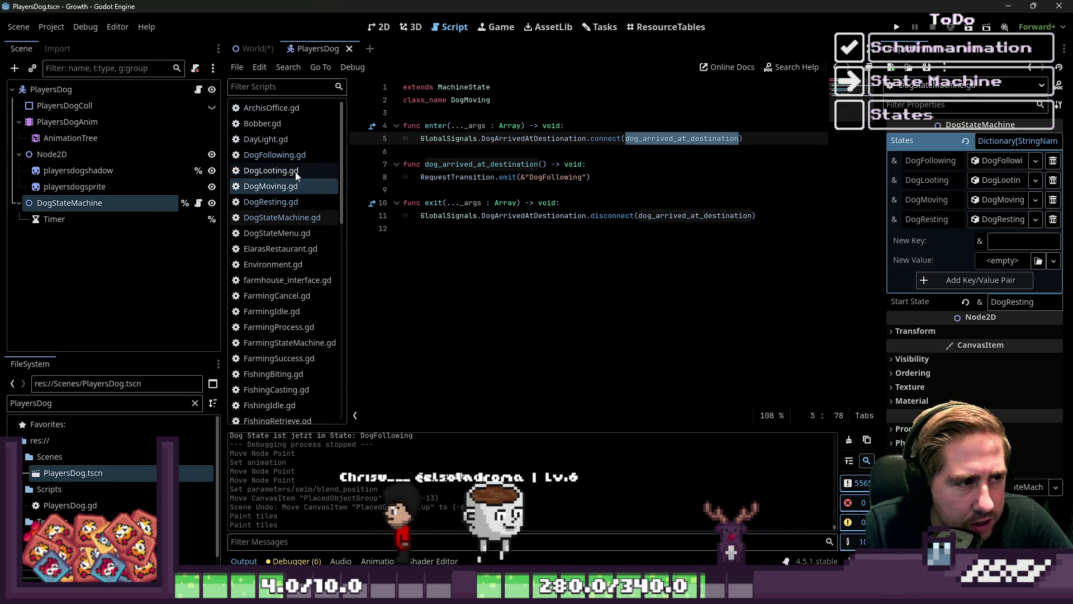
Open PlayersDog.gd and find the GlobalSignals.DogArrivedAtDestination emit in change_dog_state.
click(103, 91)
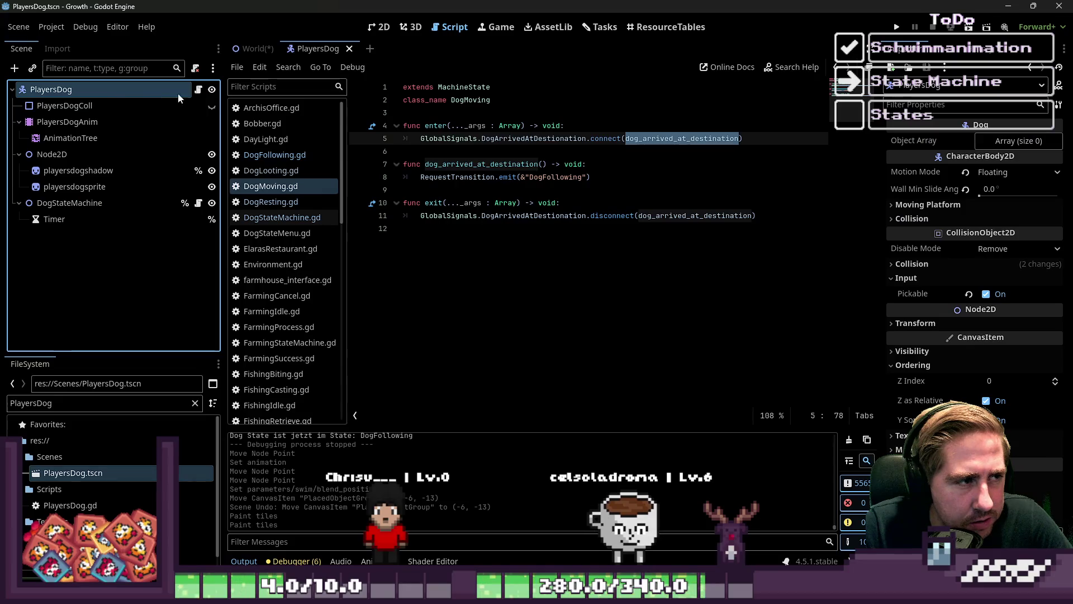
click(193, 91)
scroll(531, 246, up, 1)
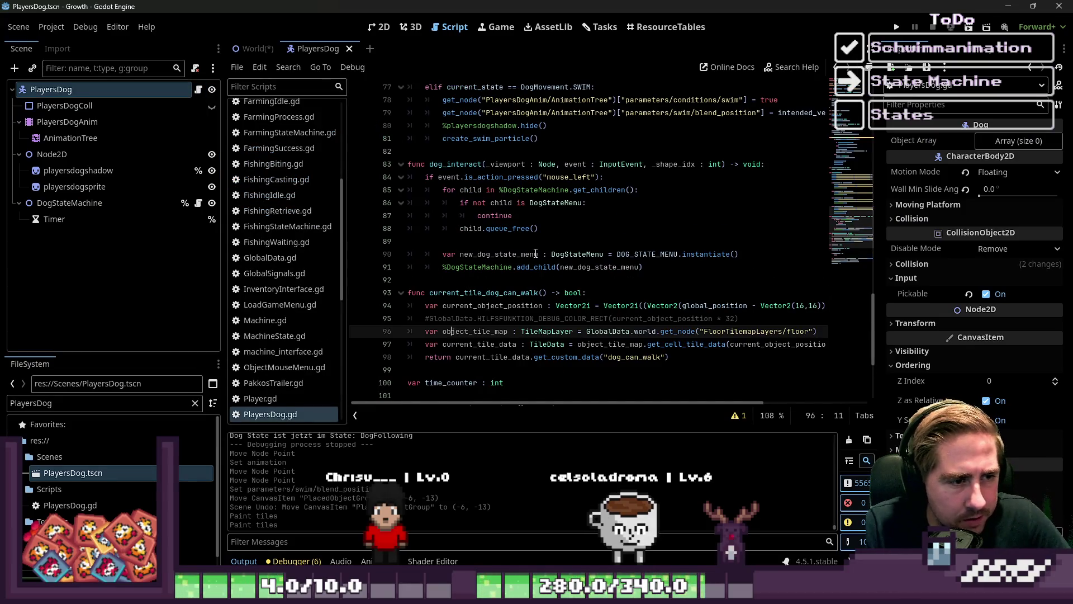
click(536, 254)
key(ctrl+f)
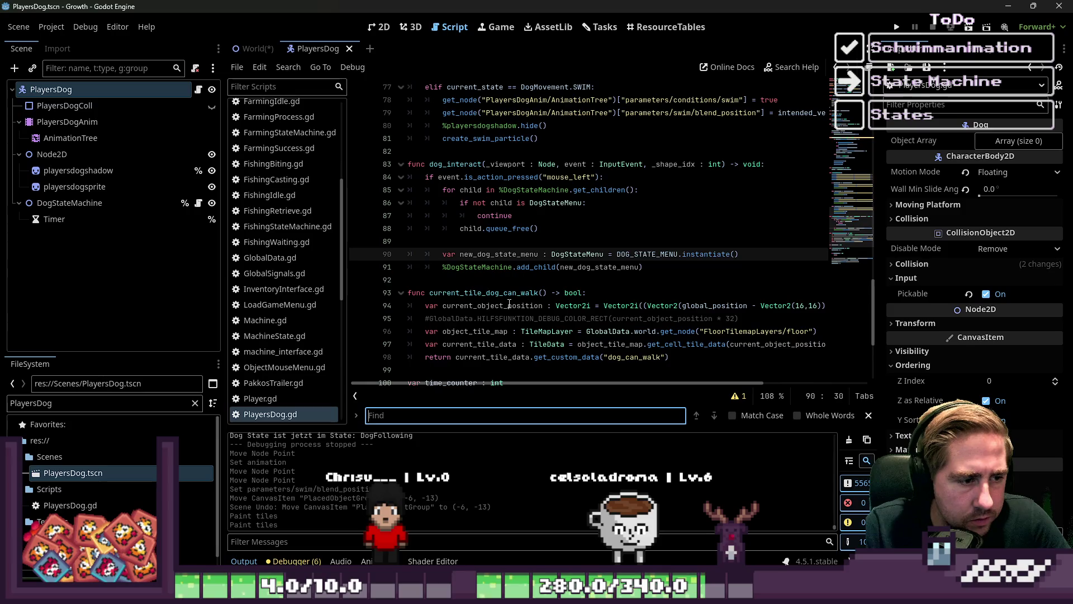
text(DogArriv)
key(Escape)
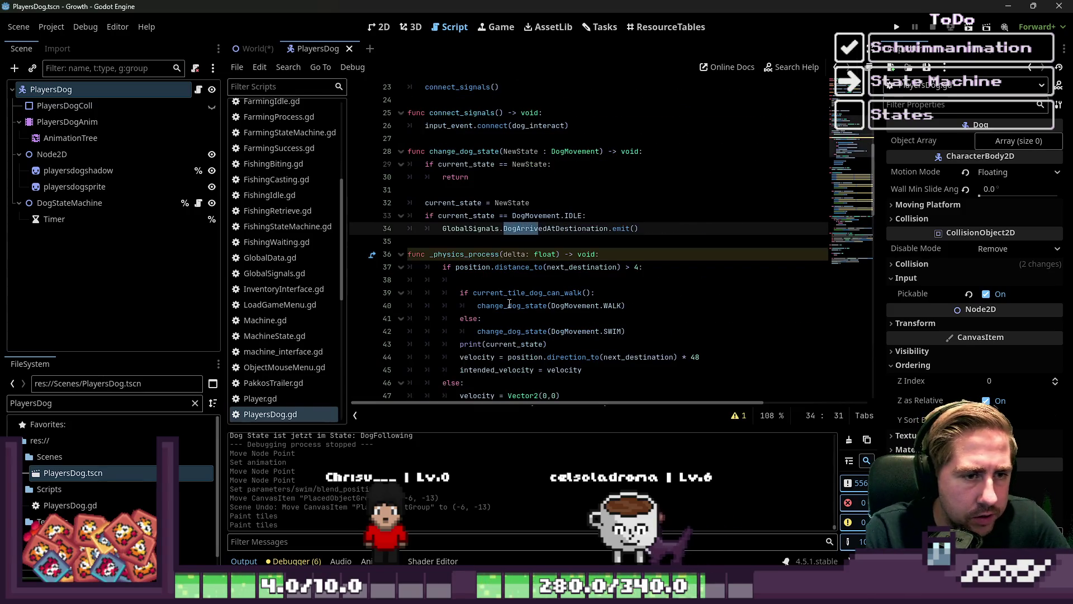
click(480, 218)
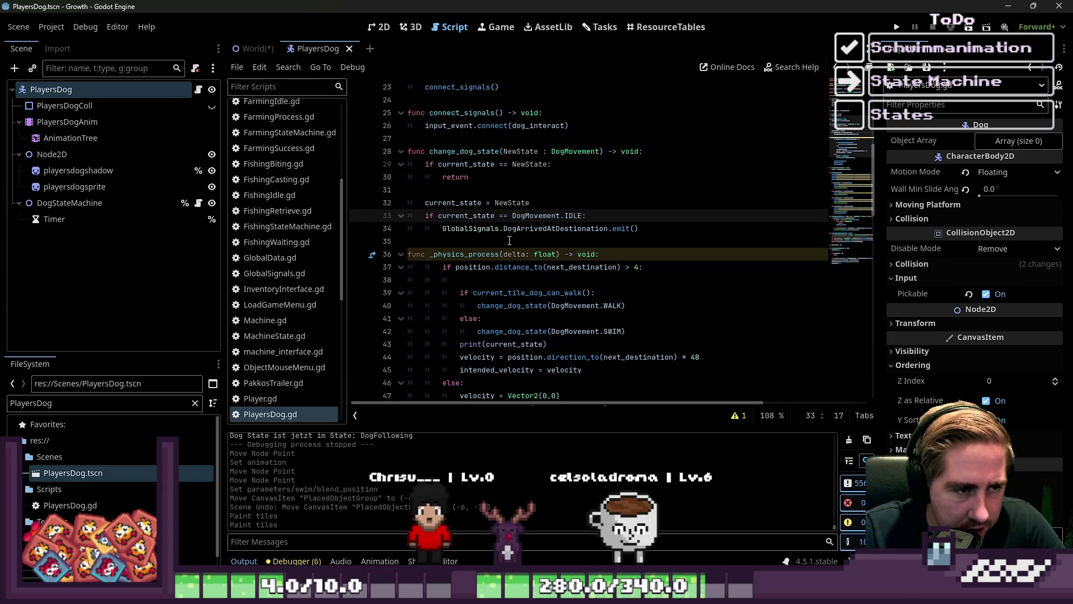
click(498, 229)
drag(701, 227, 441, 226)
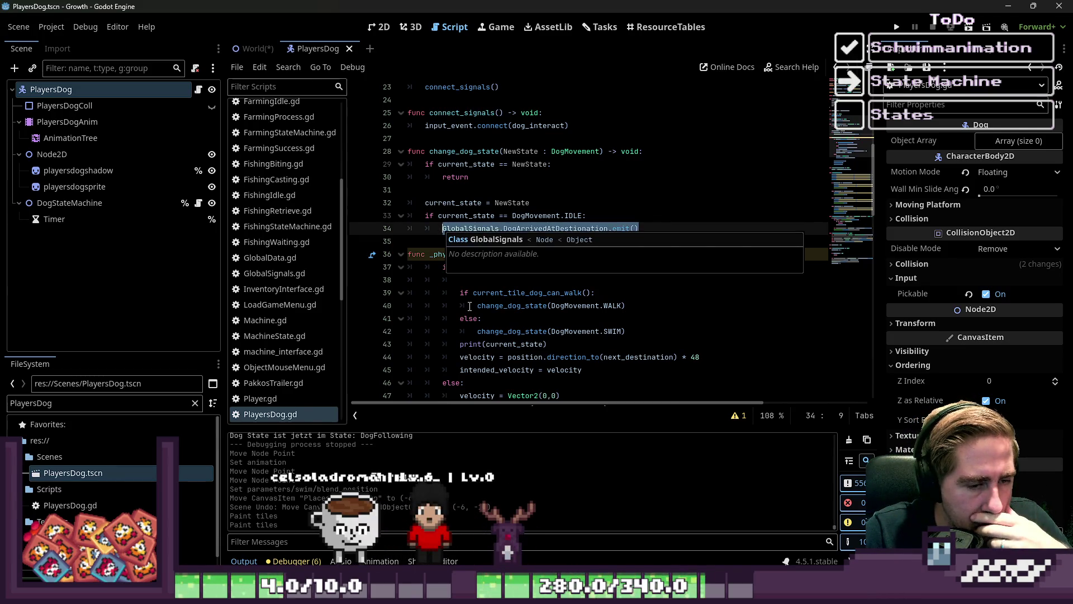
click(562, 357)
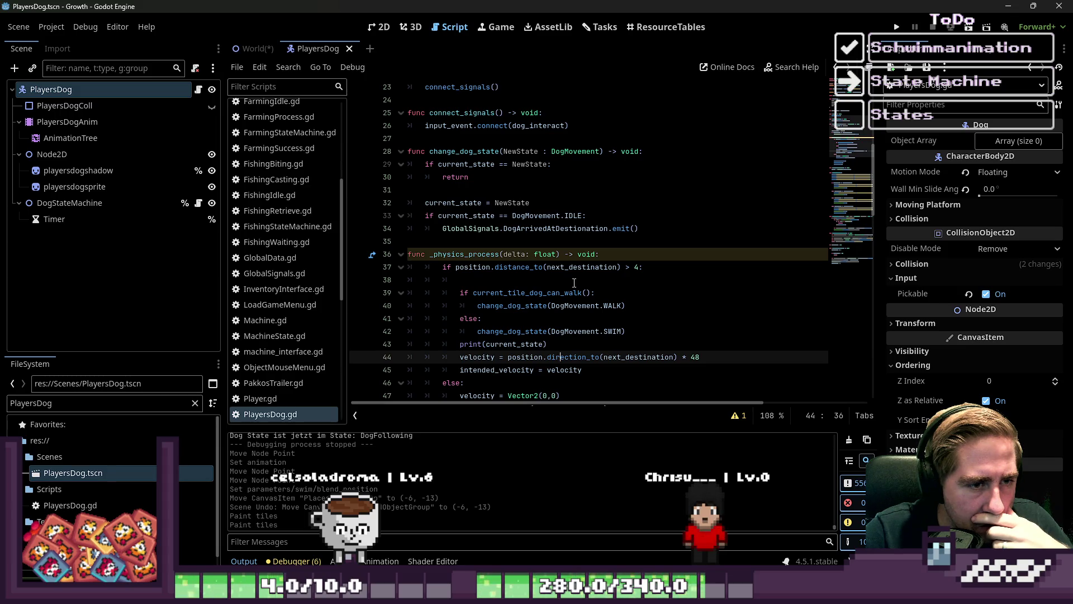
Rename the _physics_process delta parameter to _delta and recheck the IDLE state logic.
click(501, 254)
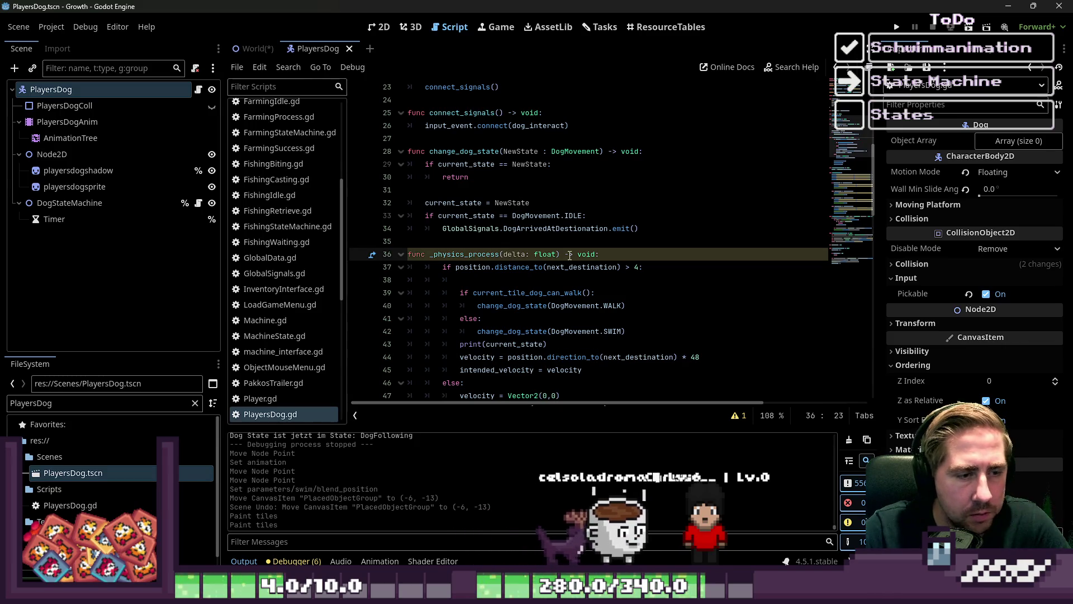
text(_)
click(565, 177)
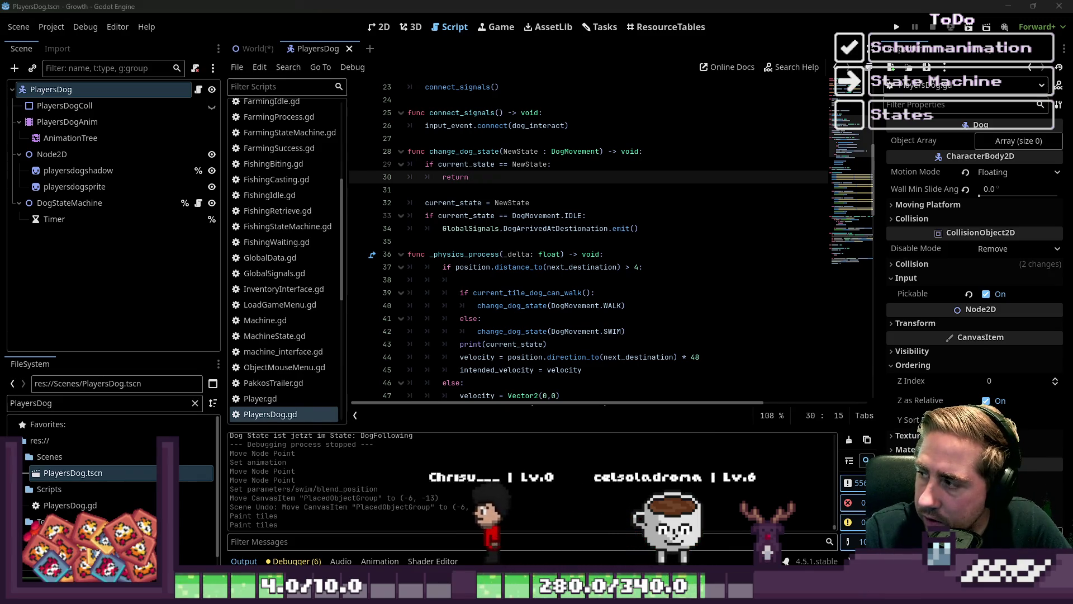
click(460, 215)
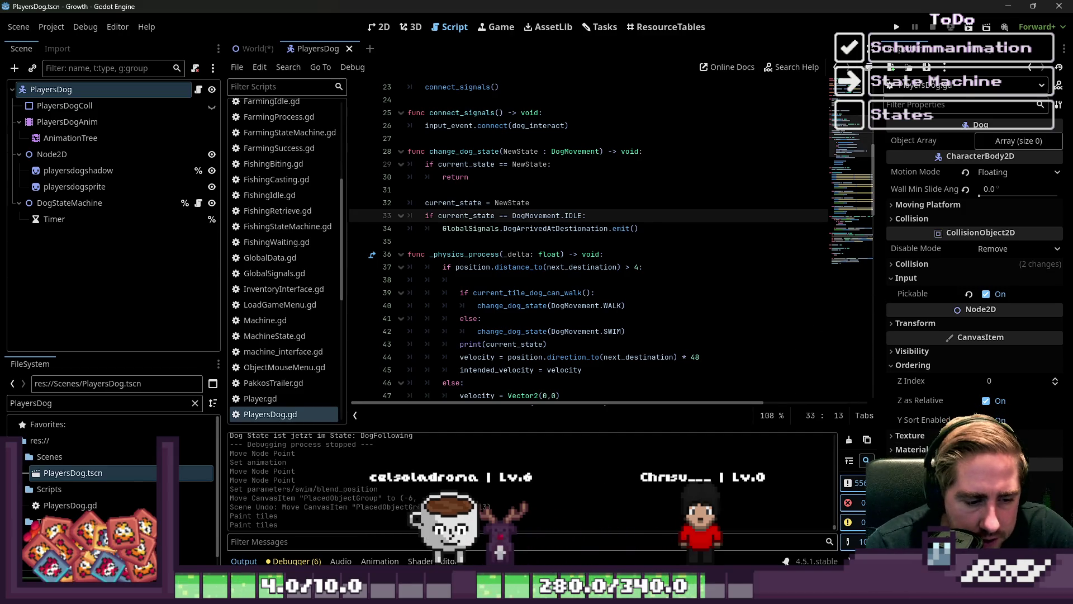
key(super+d)
key(super+d)
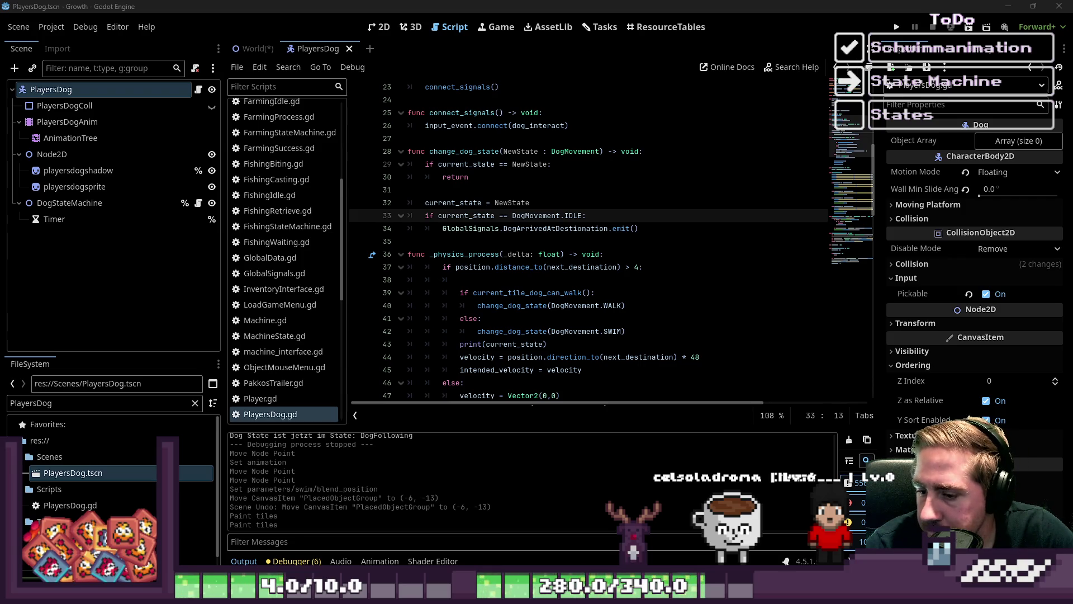
click(643, 203)
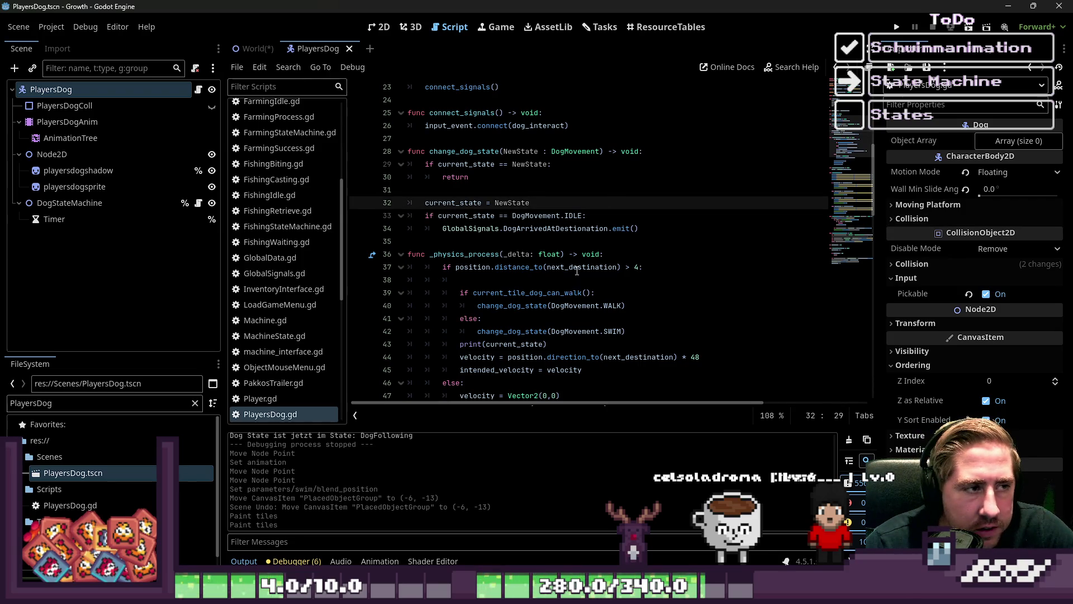
scroll(576, 271, down, 1)
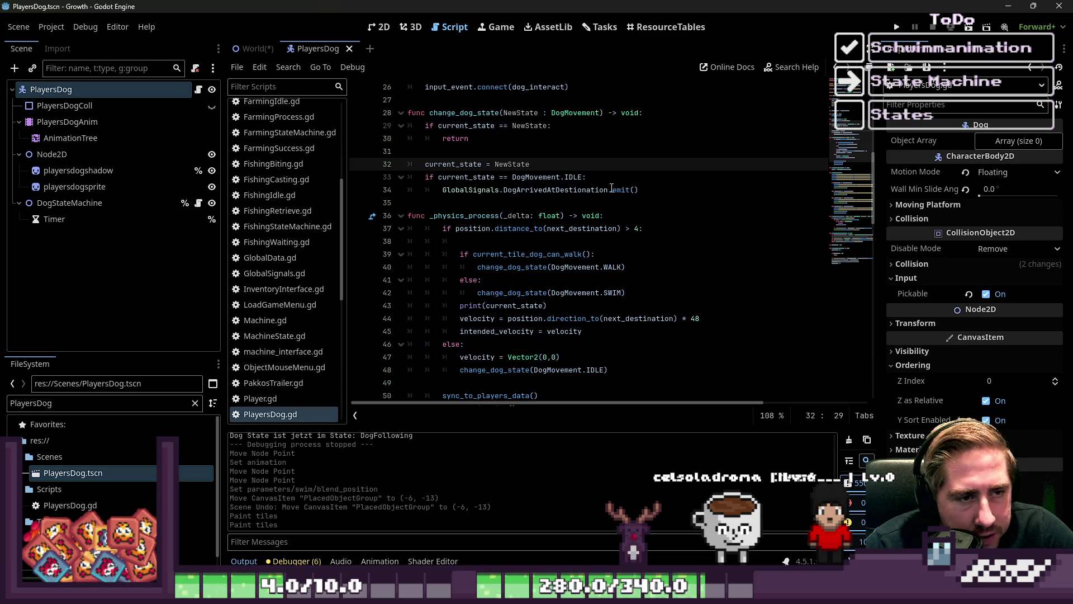
click(581, 203)
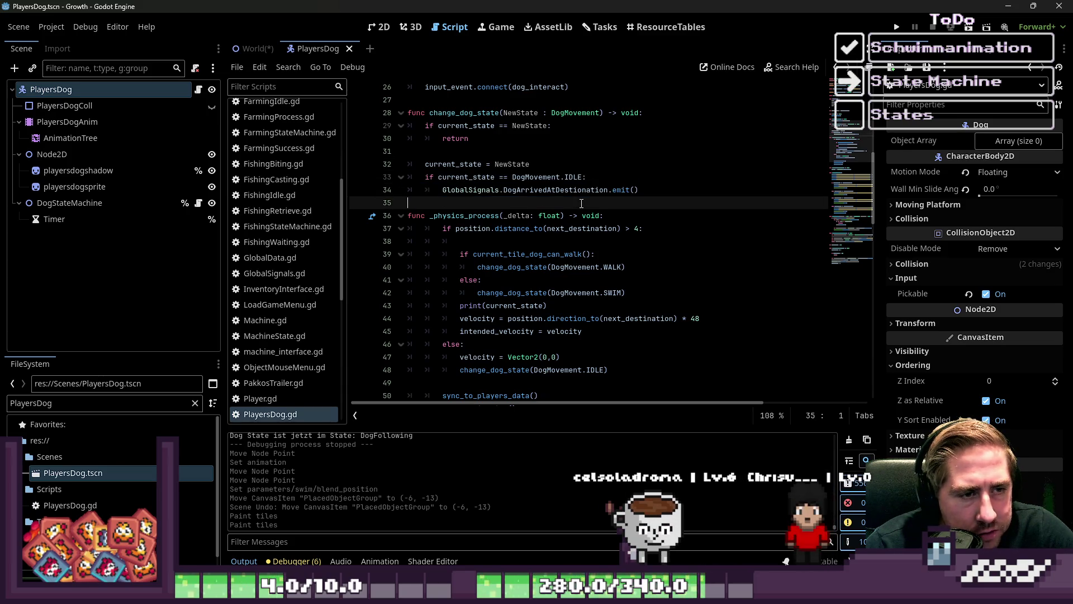
click(565, 190)
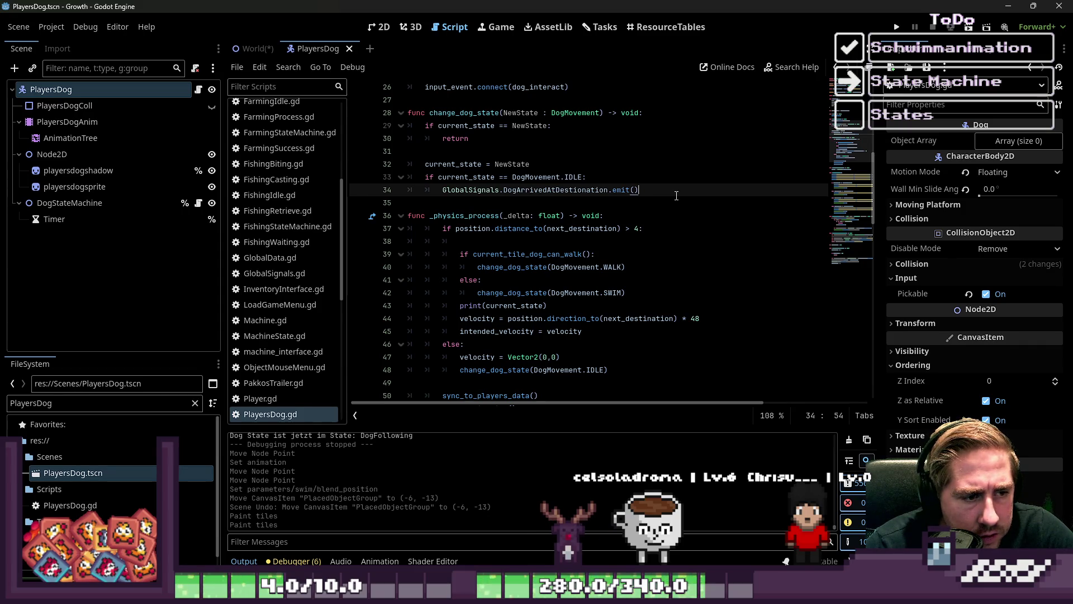
double_click(522, 371)
double_click(565, 370)
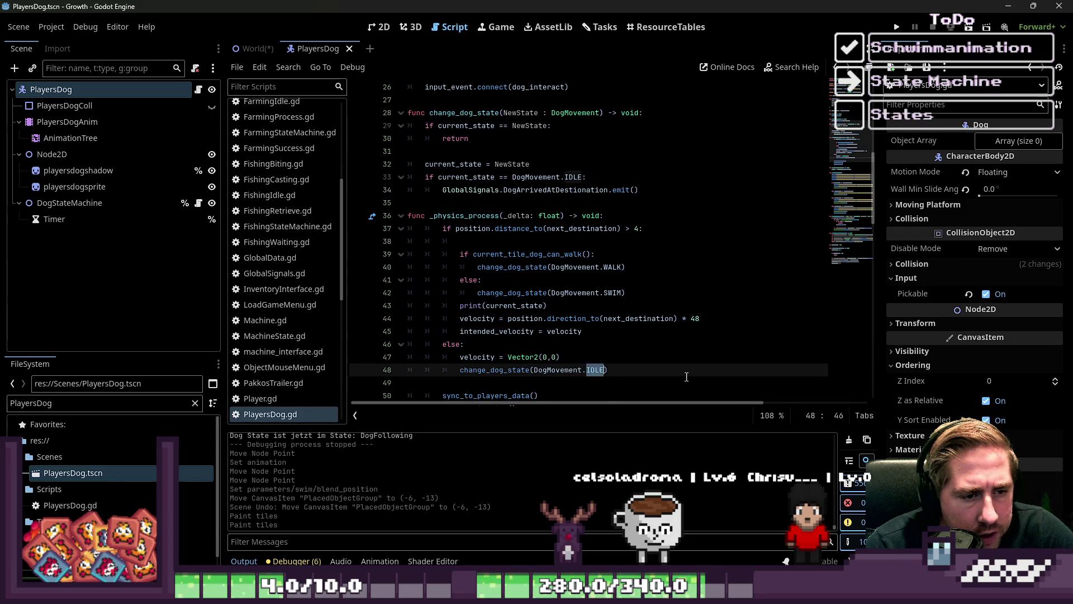
drag(687, 377, 447, 357)
drag(614, 229, 648, 232)
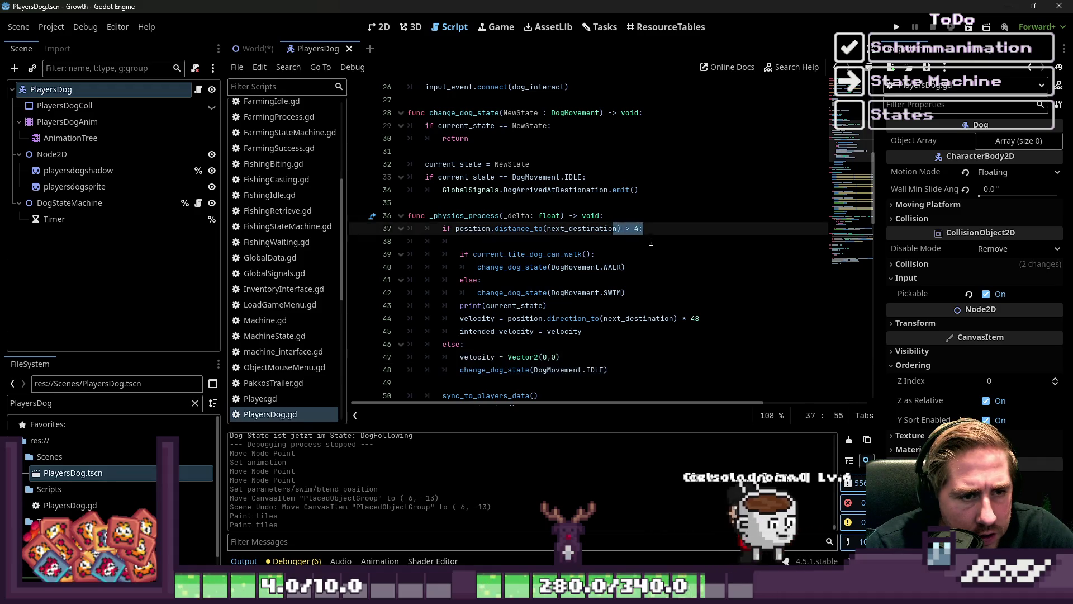
click(590, 190)
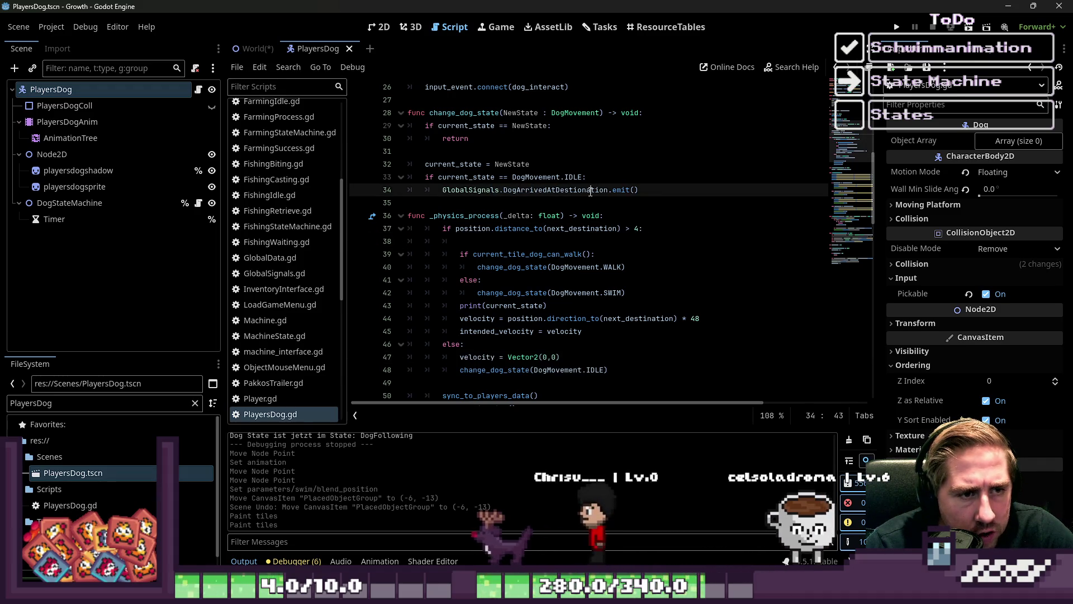
drag(639, 190, 437, 193)
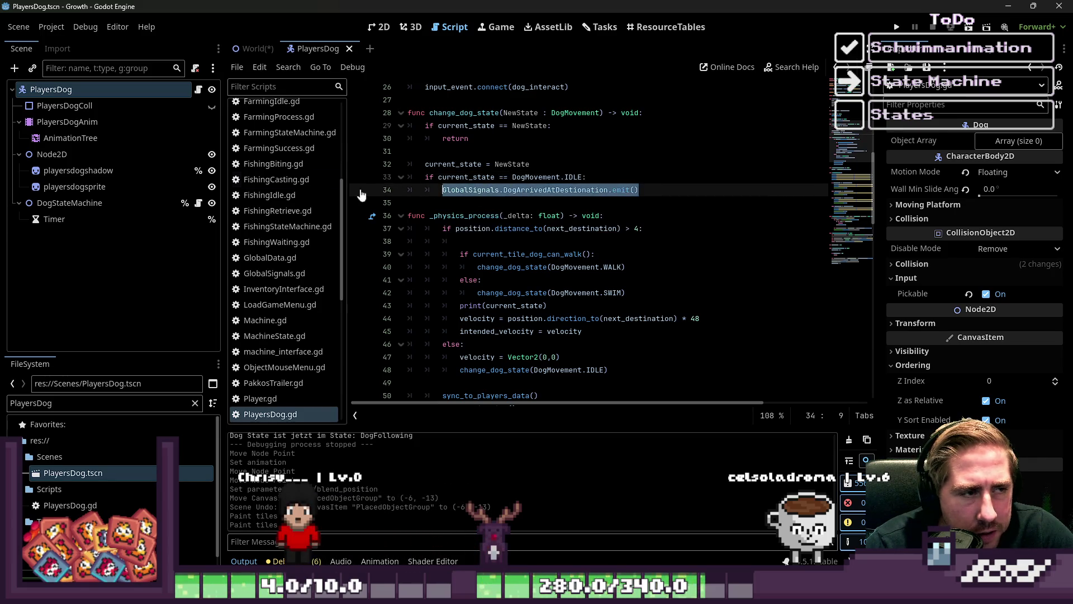
scroll(277, 190, up, 4)
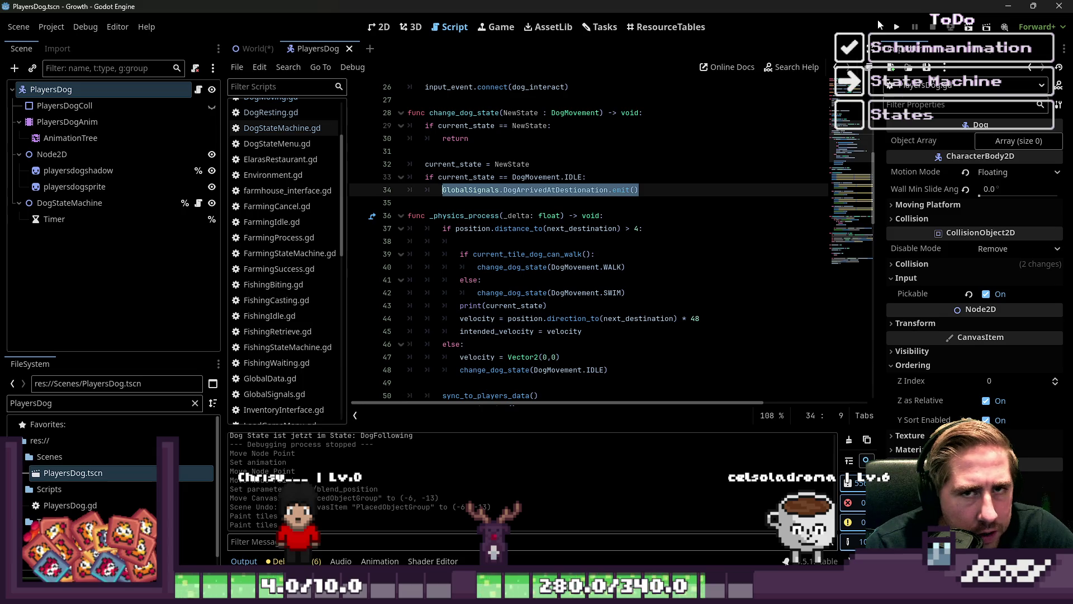
Run the Growth game in debug and start with a new character named 'sagf'.
click(895, 28)
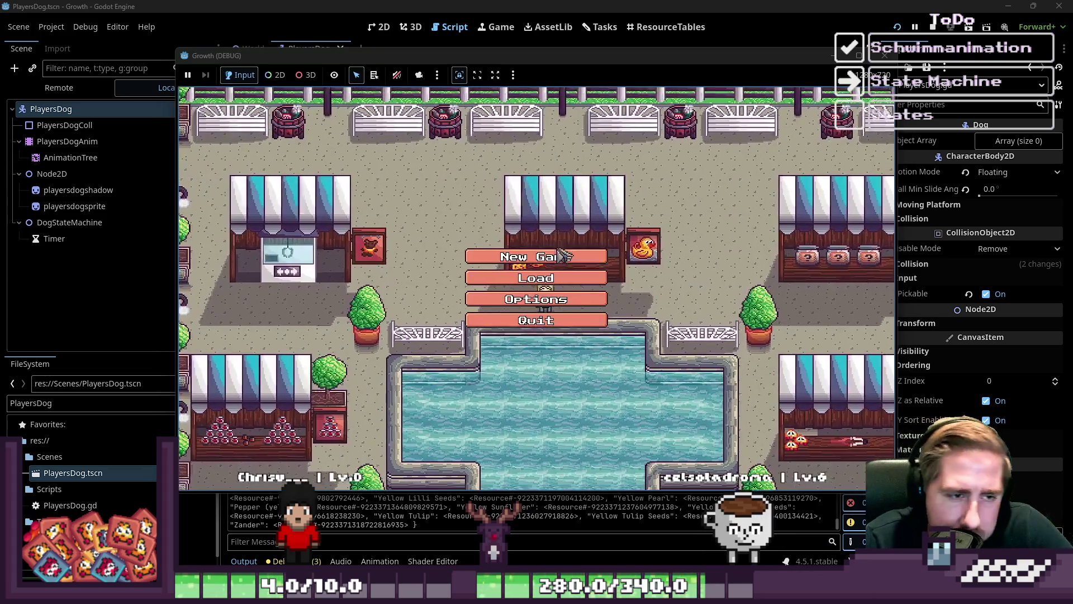
click(564, 255)
text(sagf)
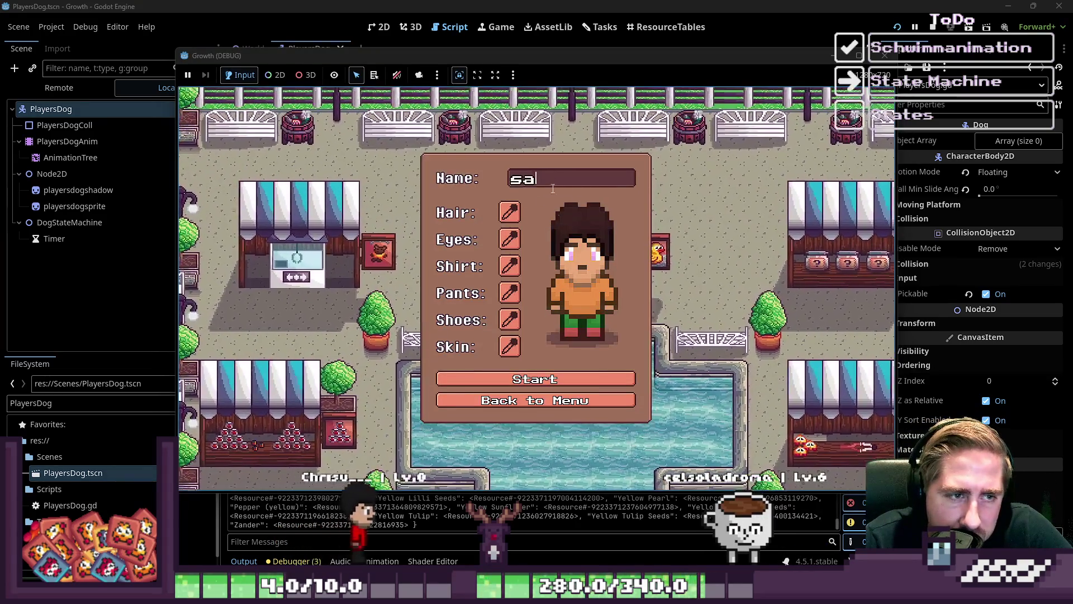
click(513, 384)
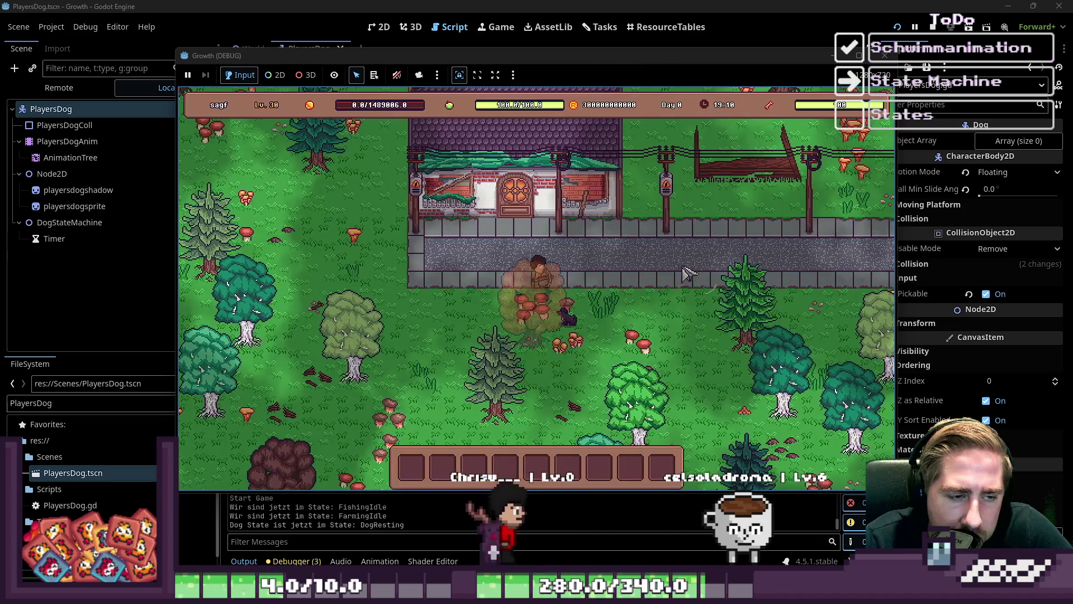
Walk the player down, up-left and right through the forest to watch the dog follow.
key(s)
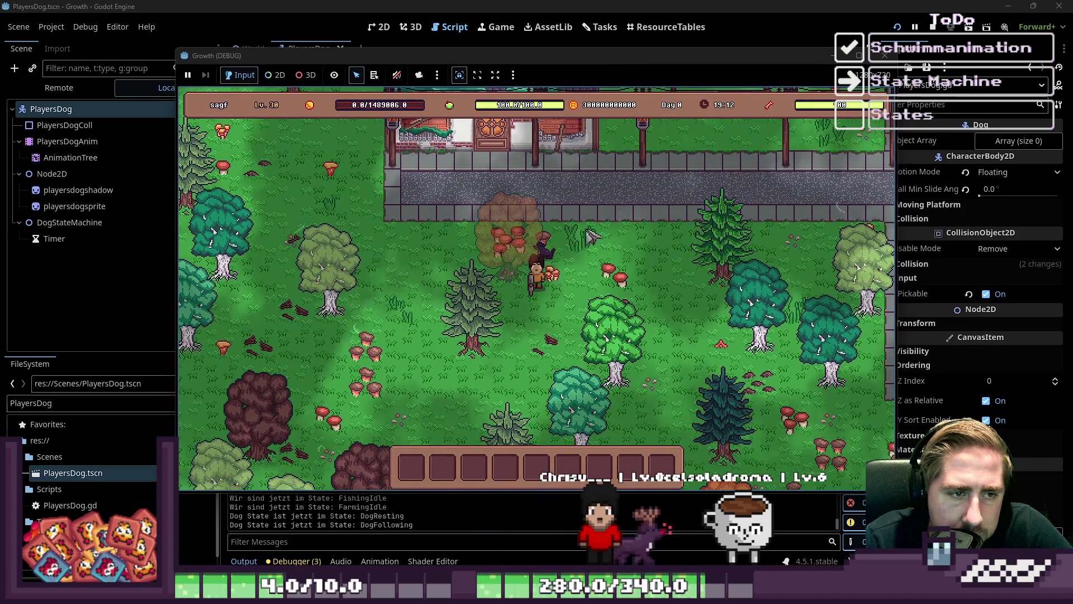
key(s)
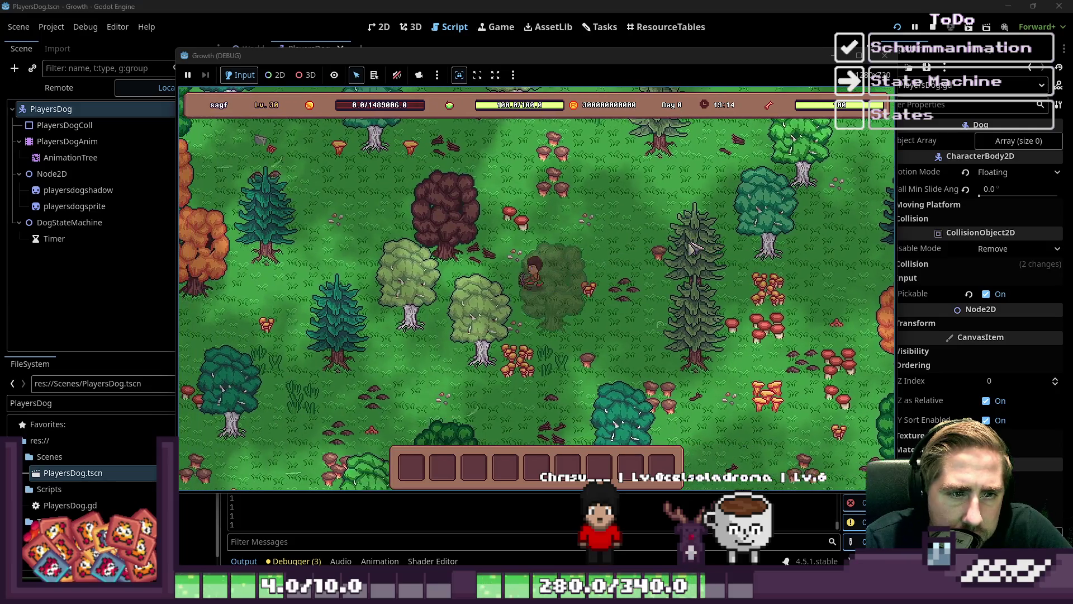
key(w)
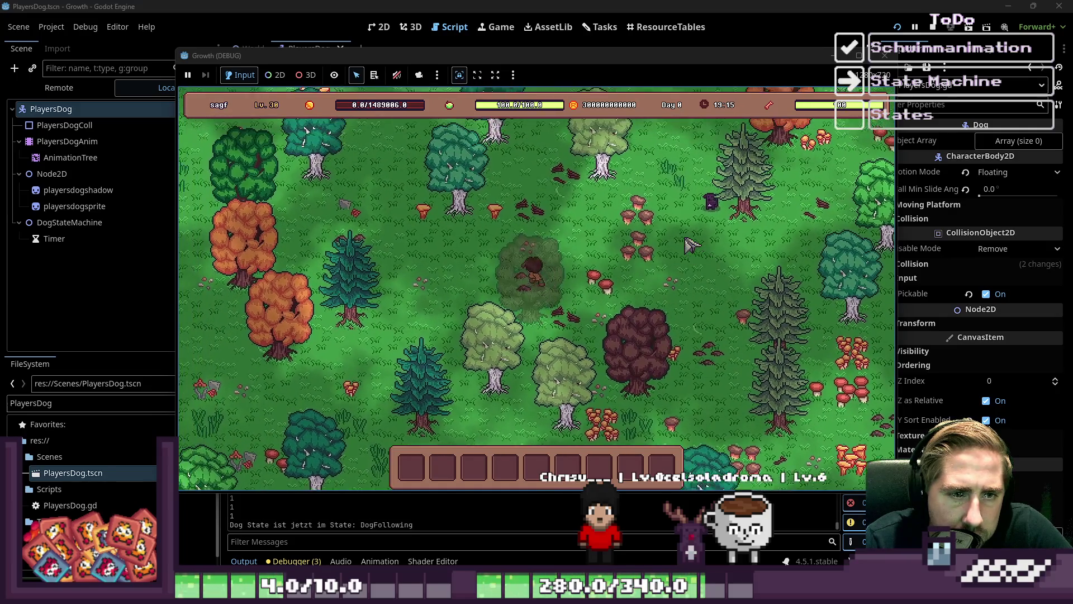
key(d)
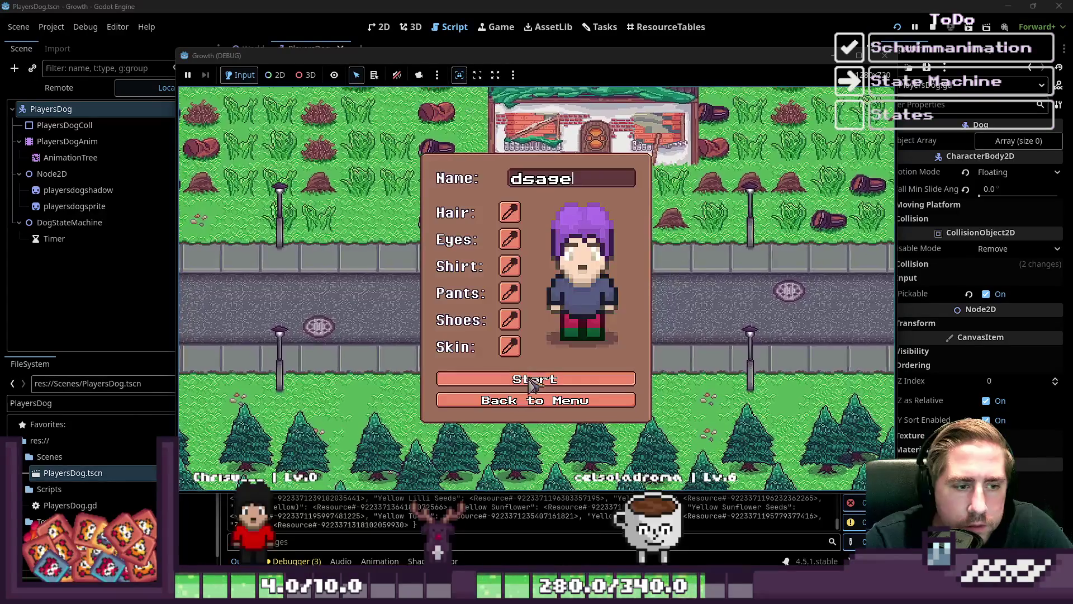
Walk to the dog, open its interaction options and inventory, close it, then walk down-left.
key(a)
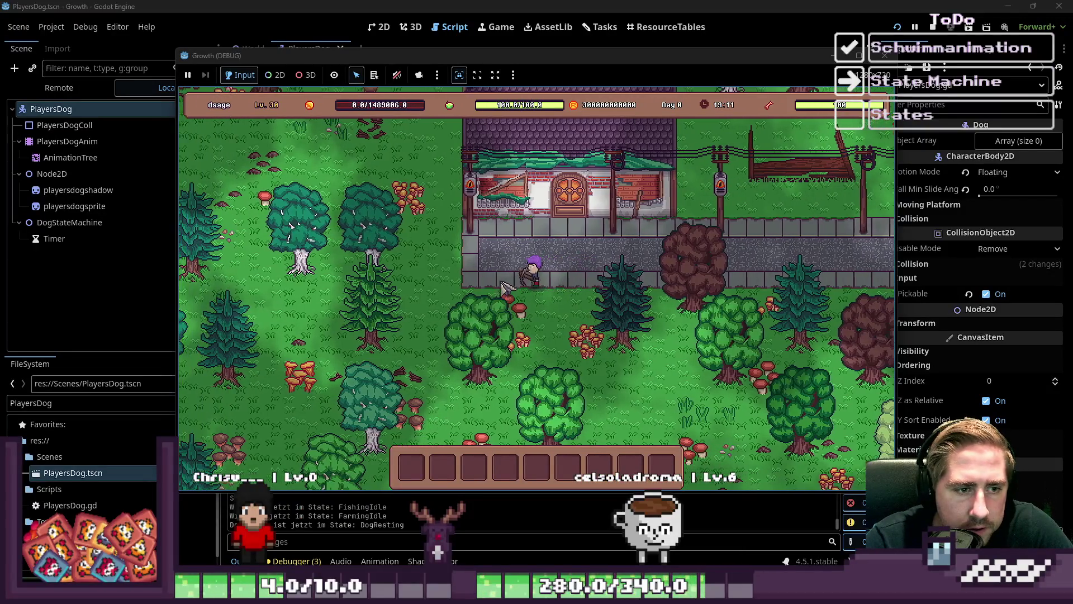
click(688, 300)
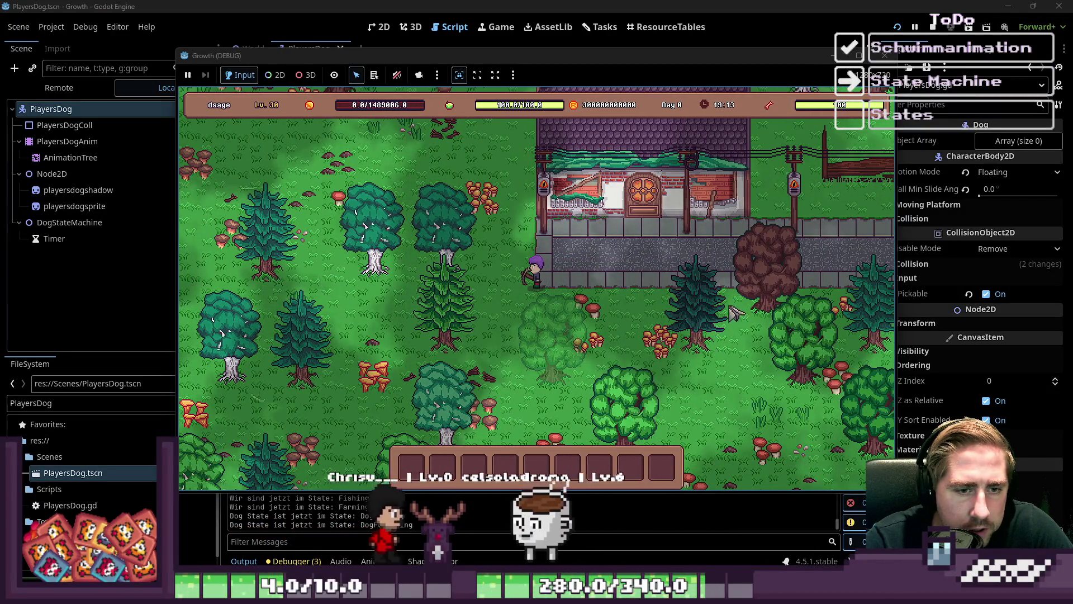
click(724, 317)
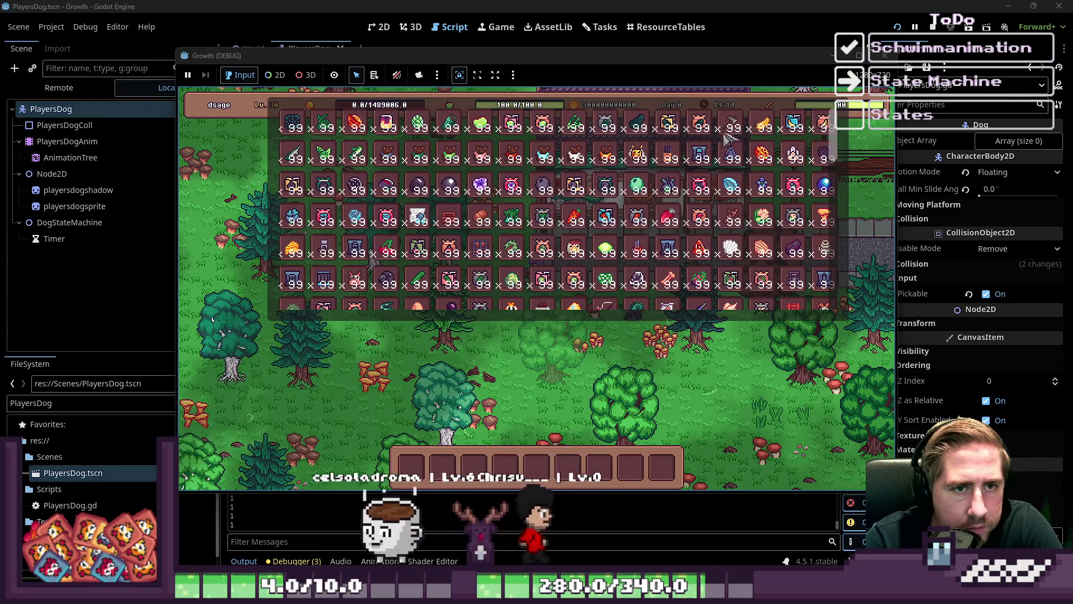
click(562, 412)
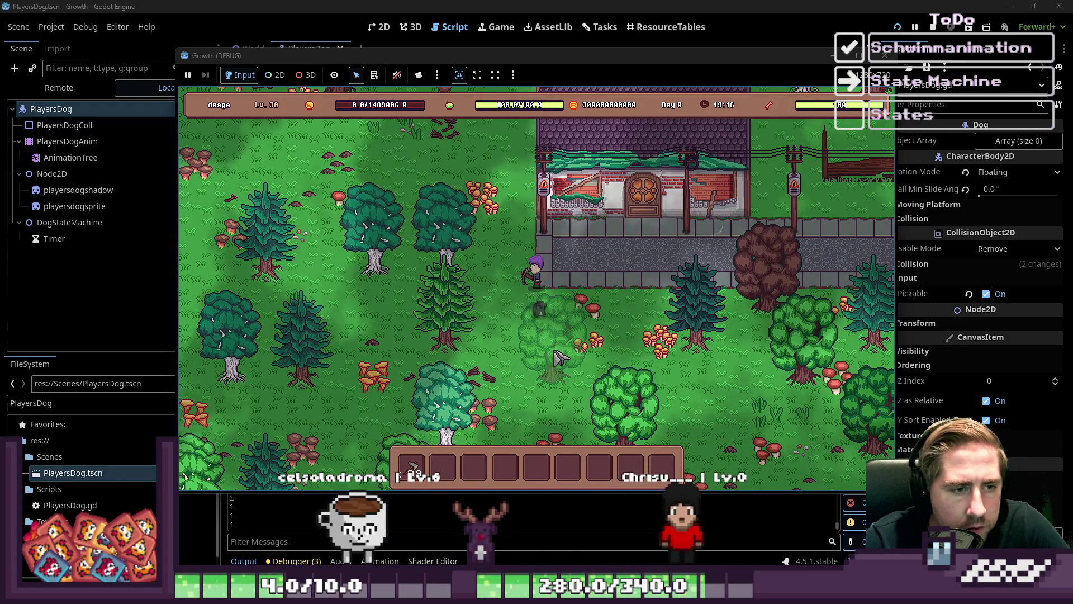
key(3)
key(a+s)
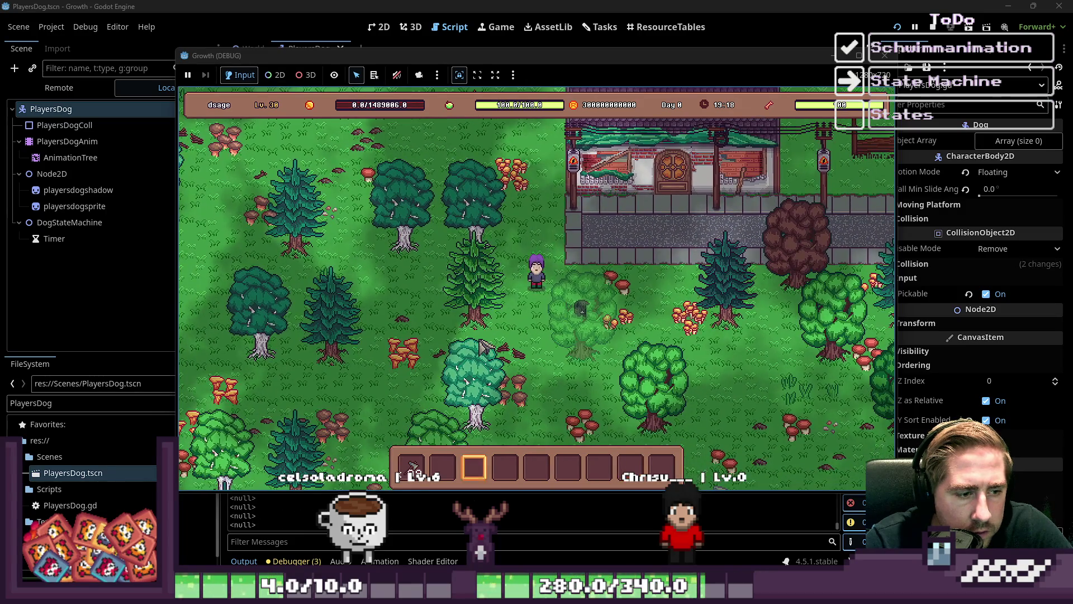
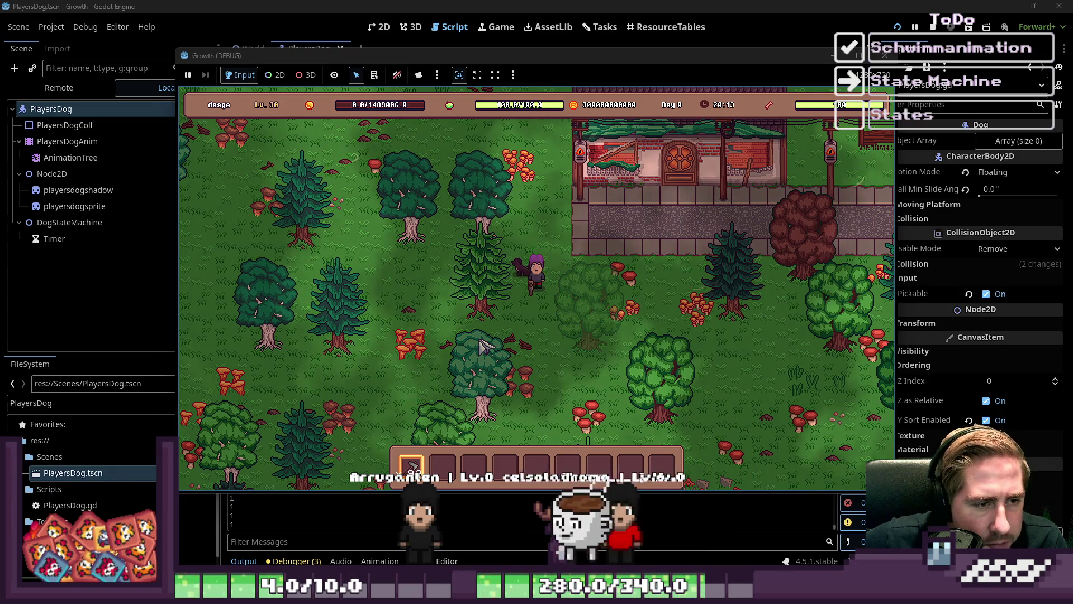
Walk the player around the forest with WASD, watching the dog follow as items are collected.
key(s)
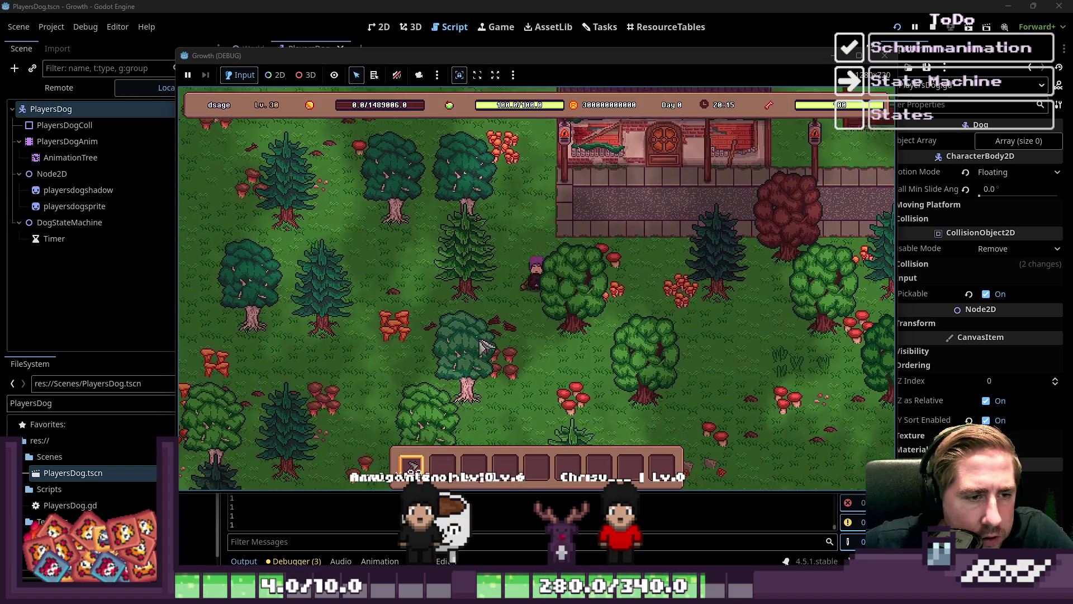
key(w)
key(a)
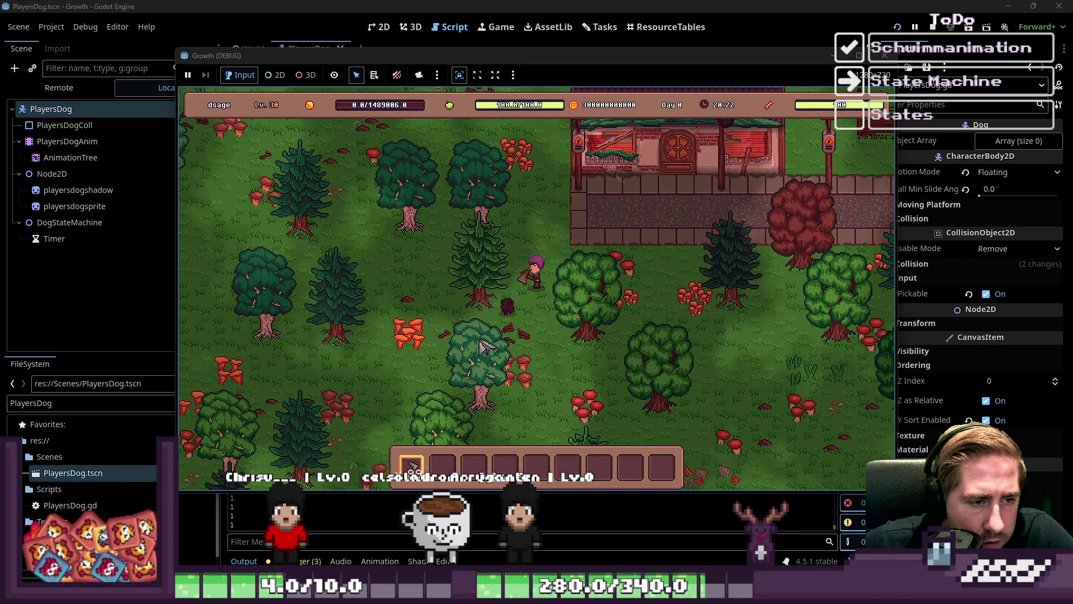
key(a)
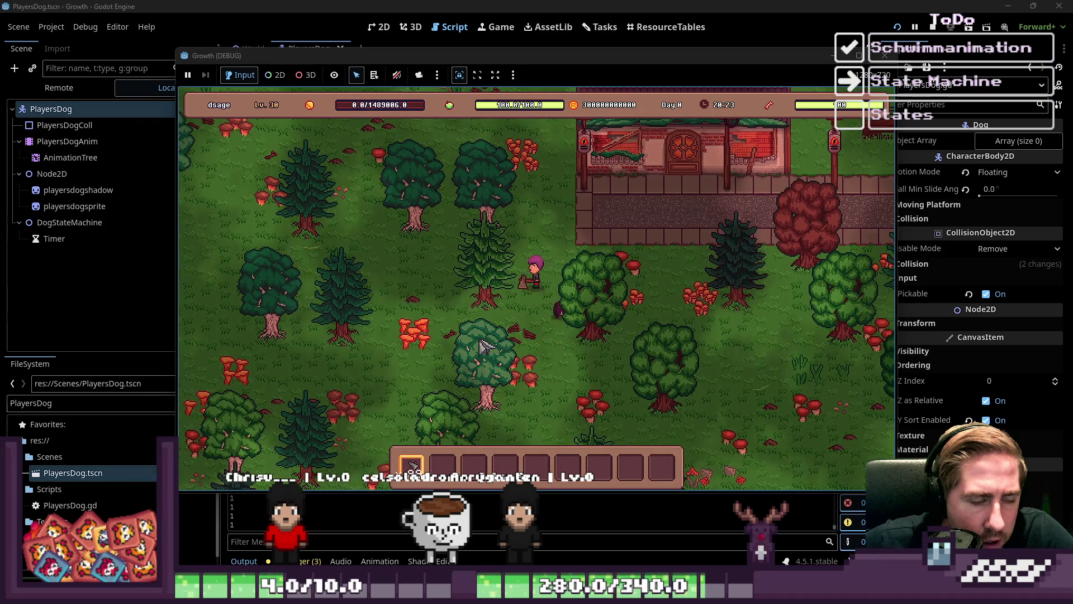
key(d)
key(s)
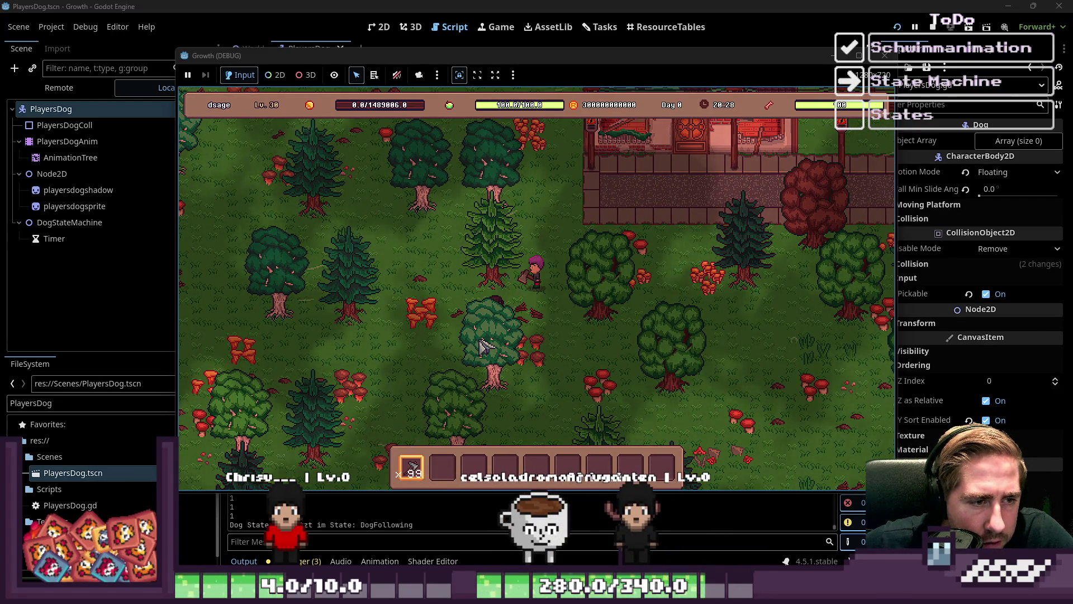
key(w)
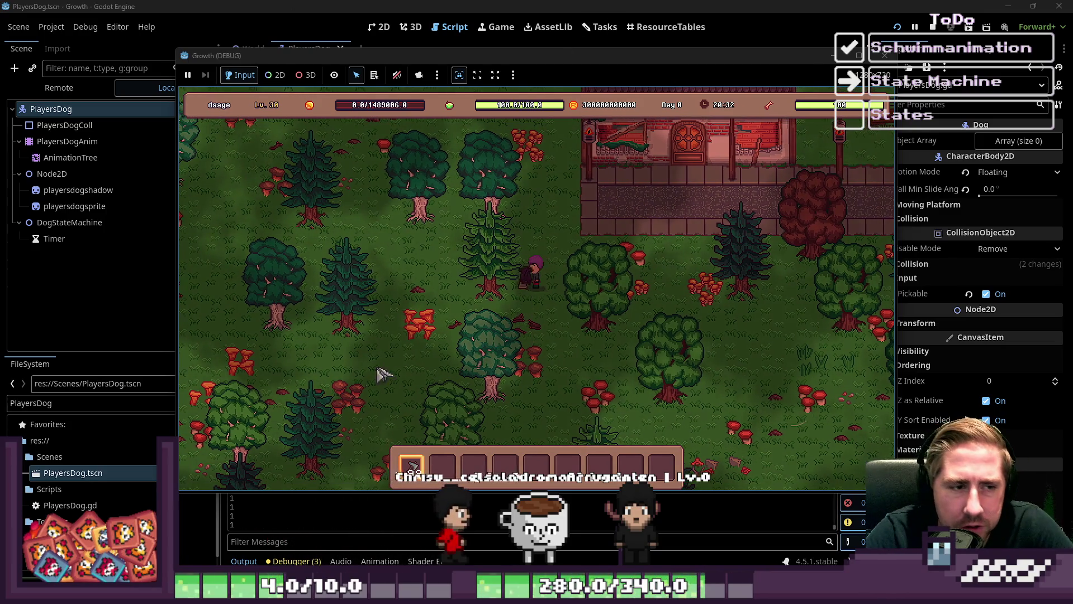
key(a)
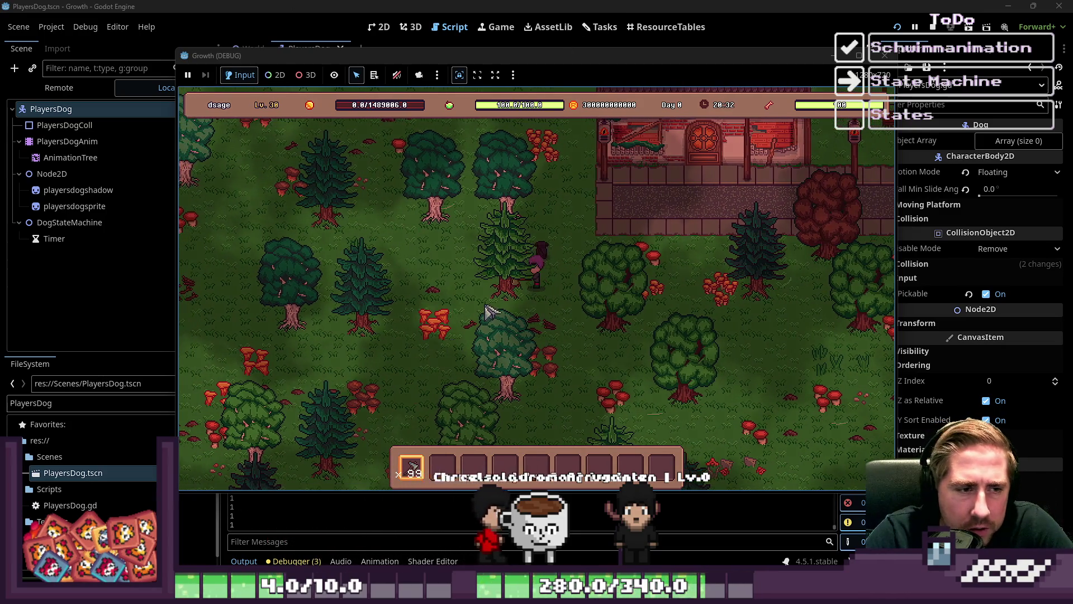
key(d)
key(s)
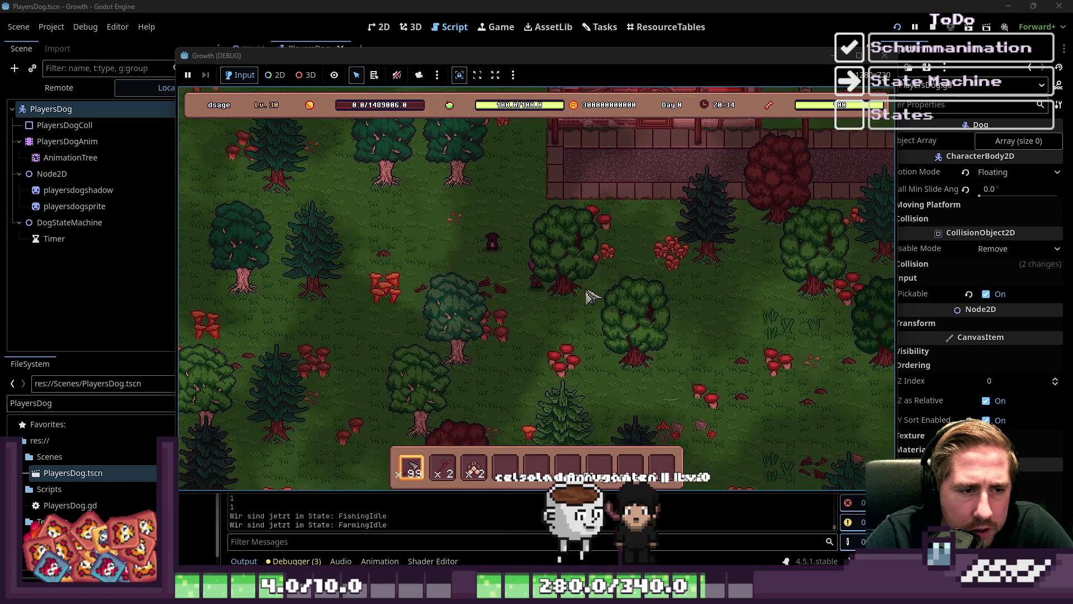
click(648, 275)
key(s)
key(a)
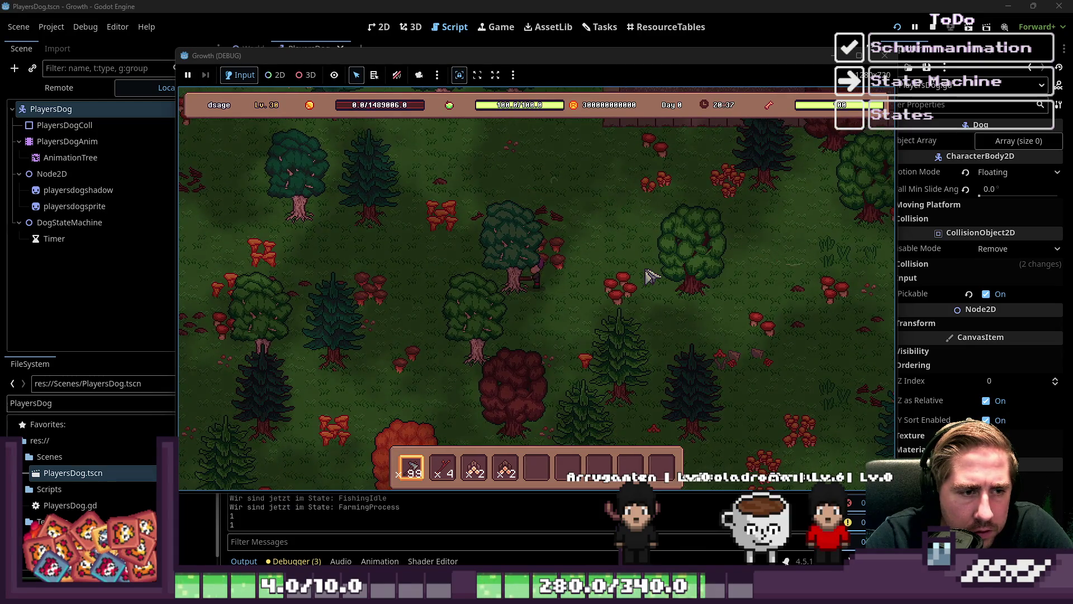
key(d)
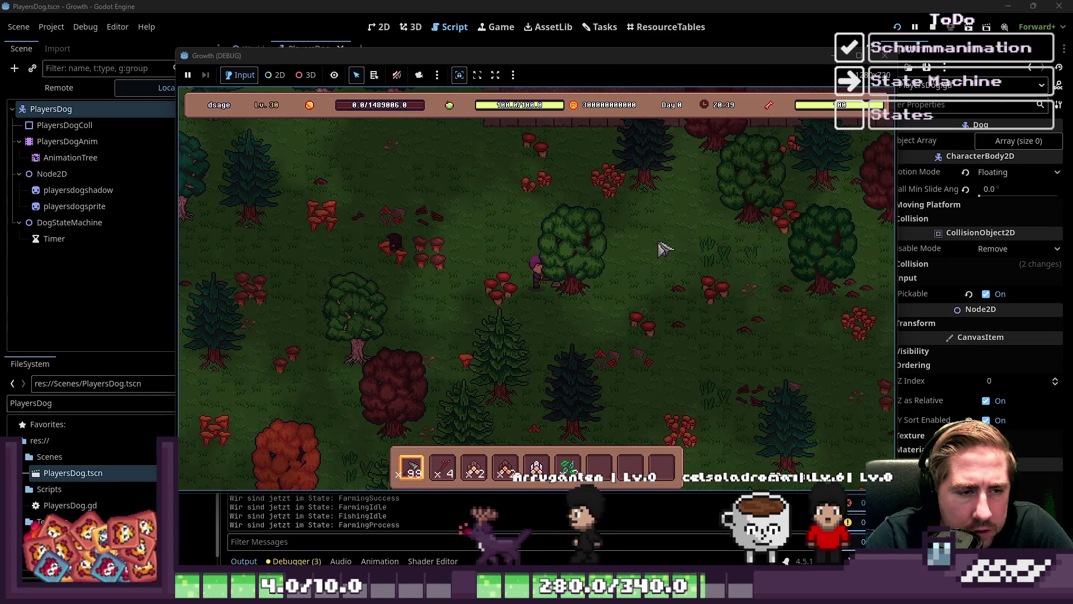
Walk the player up and around the house and buildings, then leave the game for the script editor.
key(w)
key(d)
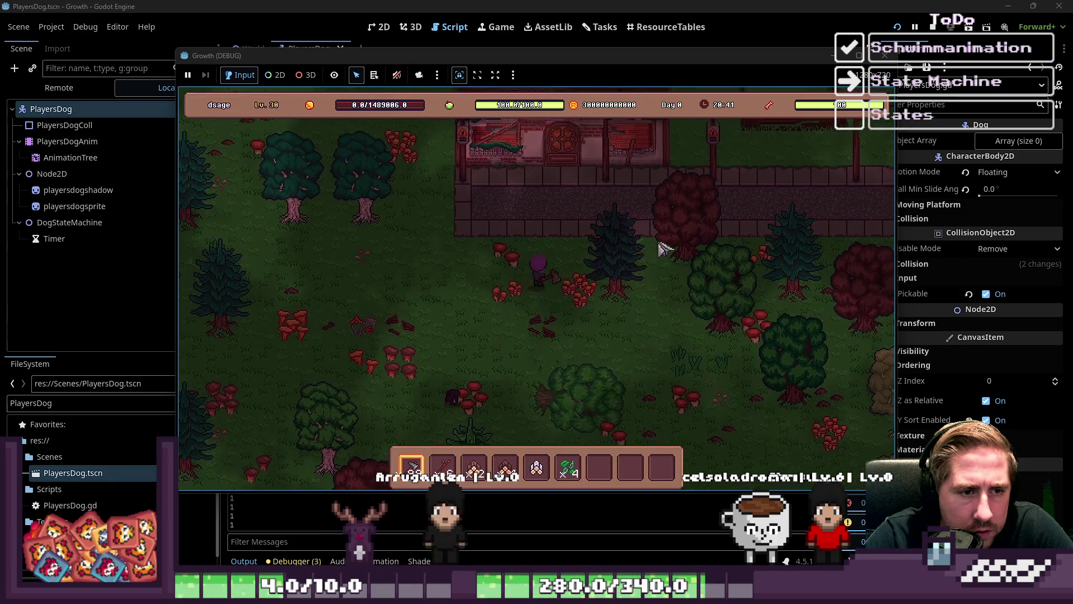
key(w)
key(d)
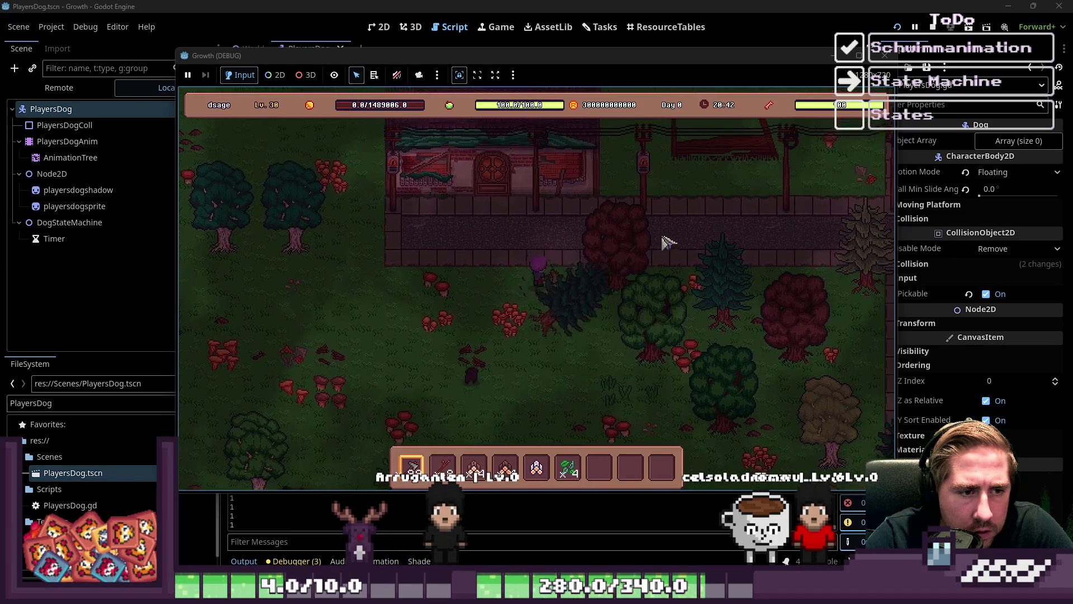
key(s)
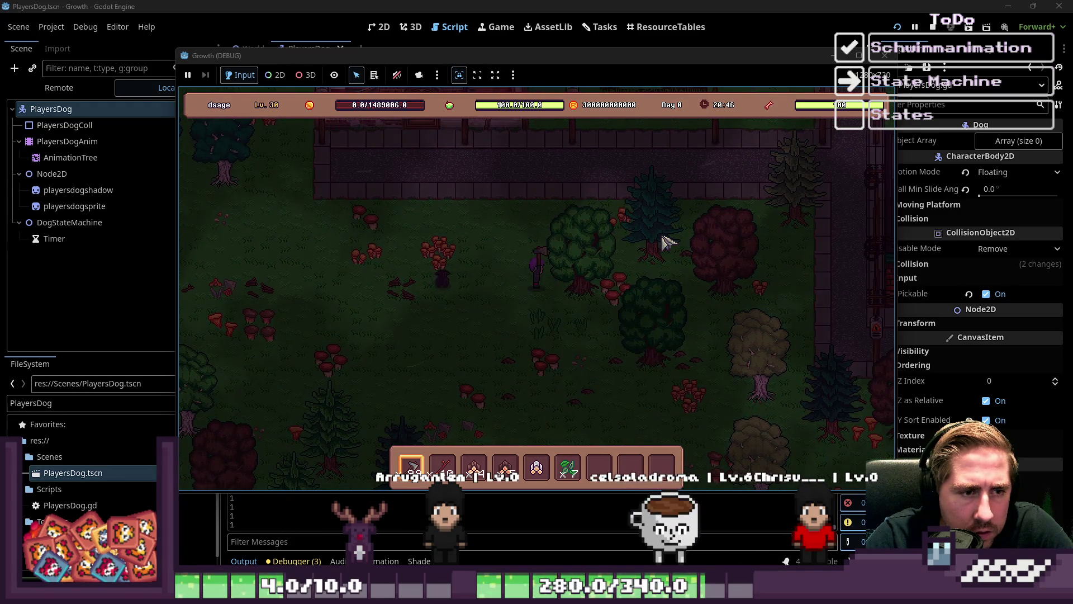
key(w)
key(d)
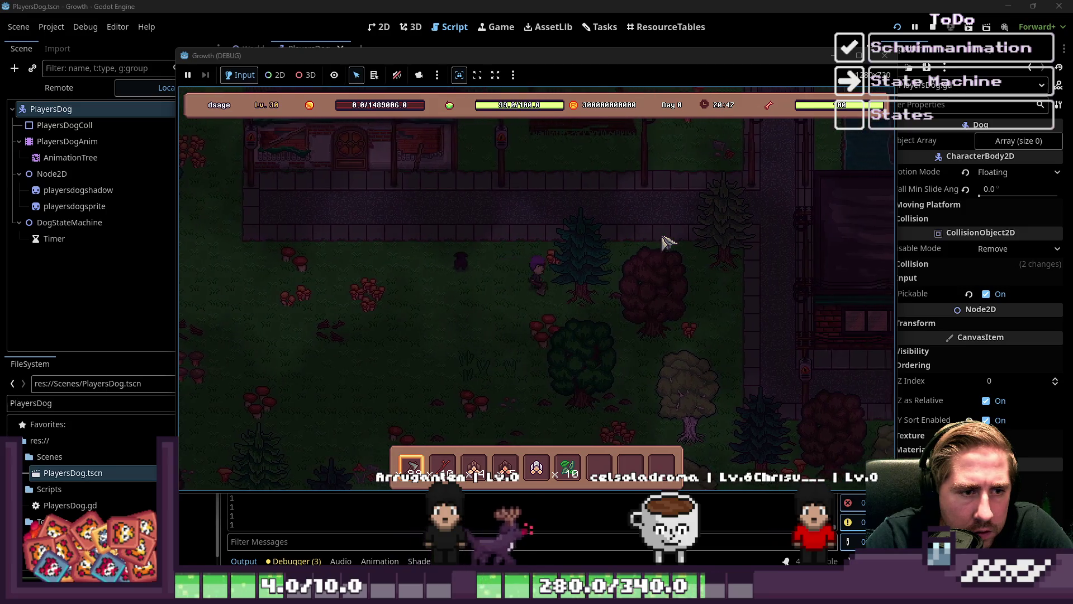
key(d)
key(s)
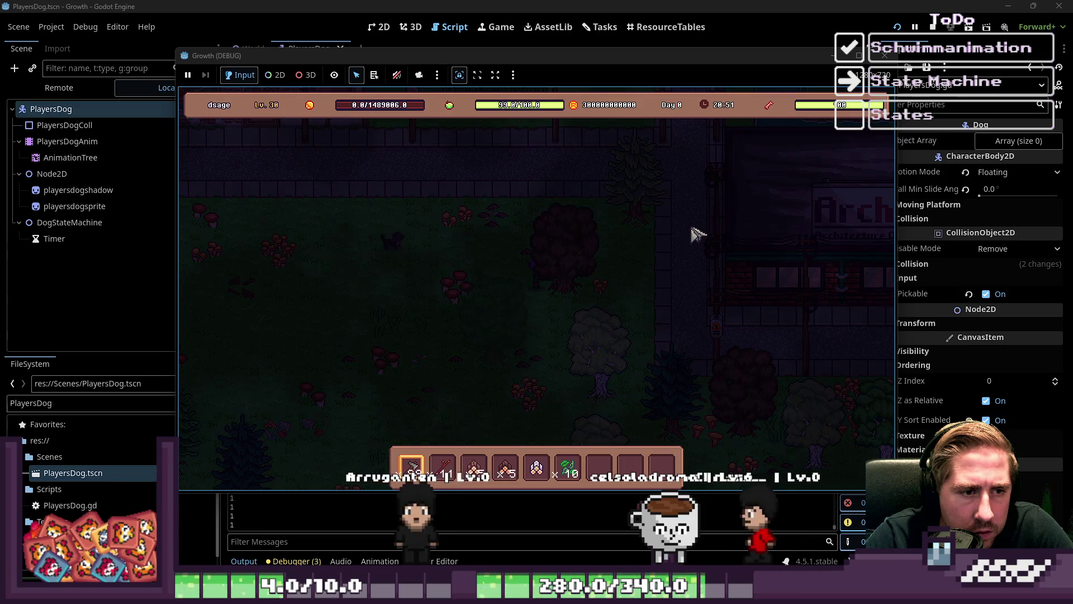
key(w)
key(d)
key(d)
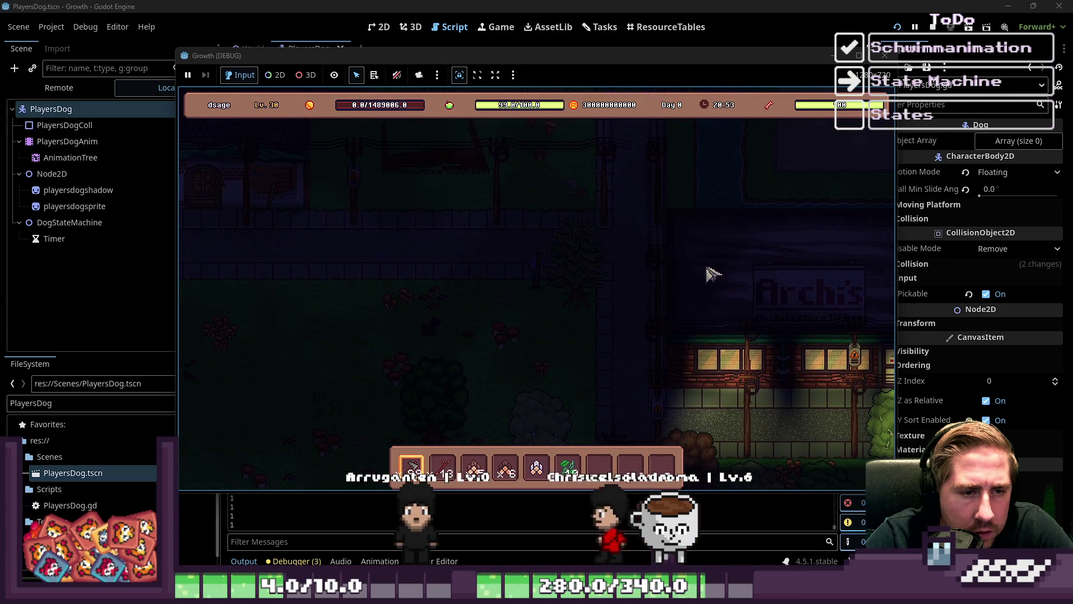
key(s)
key(d)
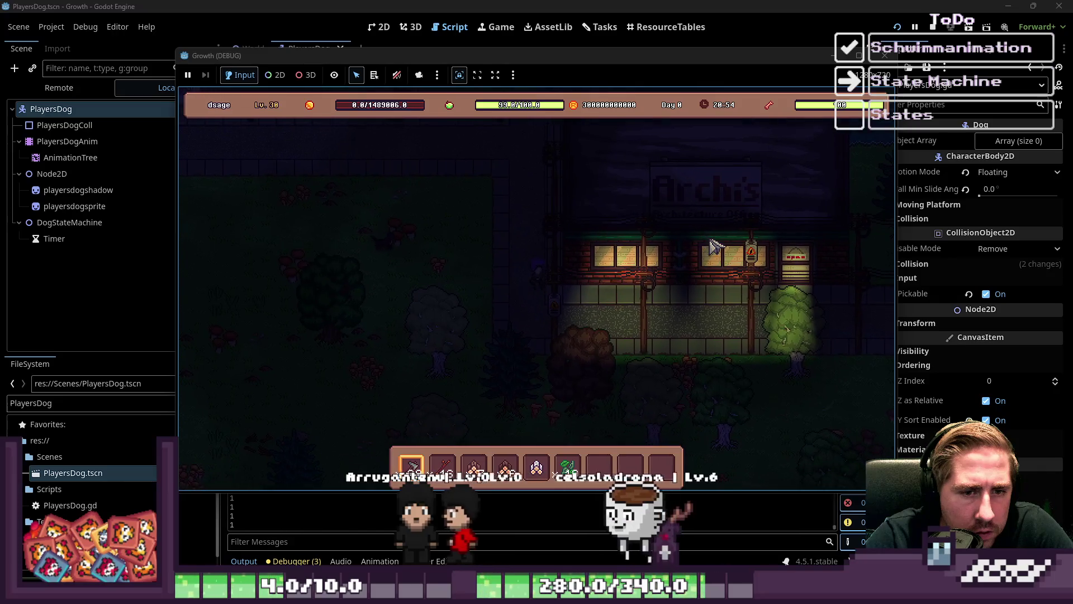
key(d)
key(s)
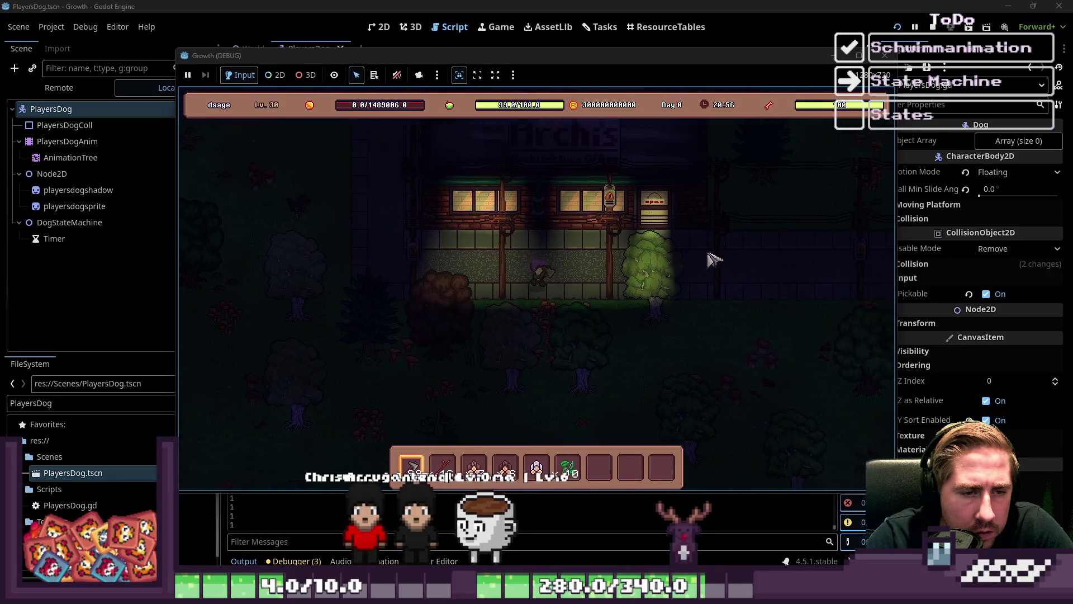
key(d)
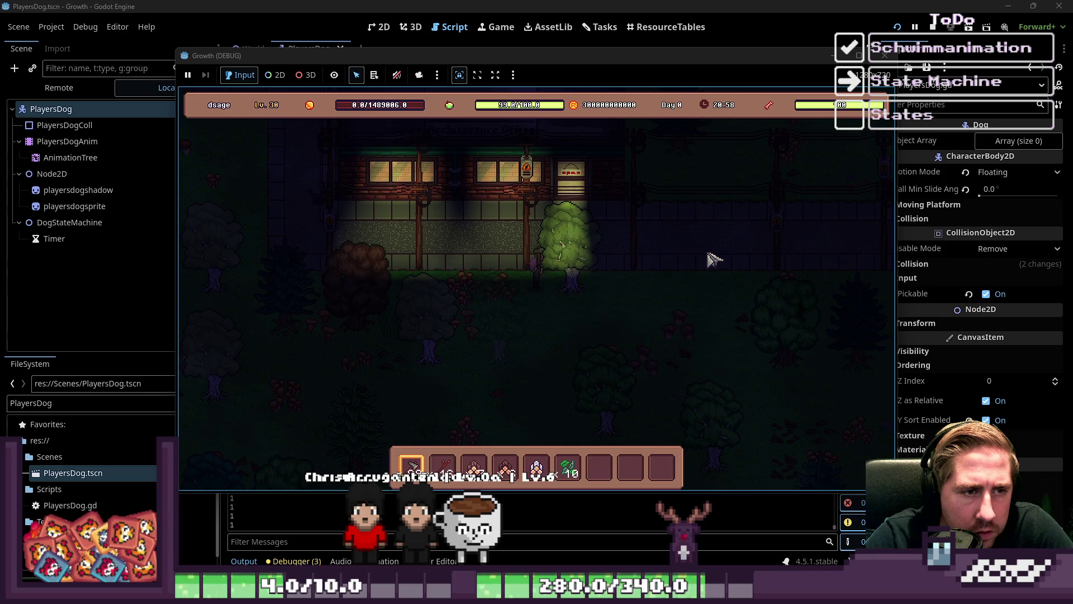
key(w)
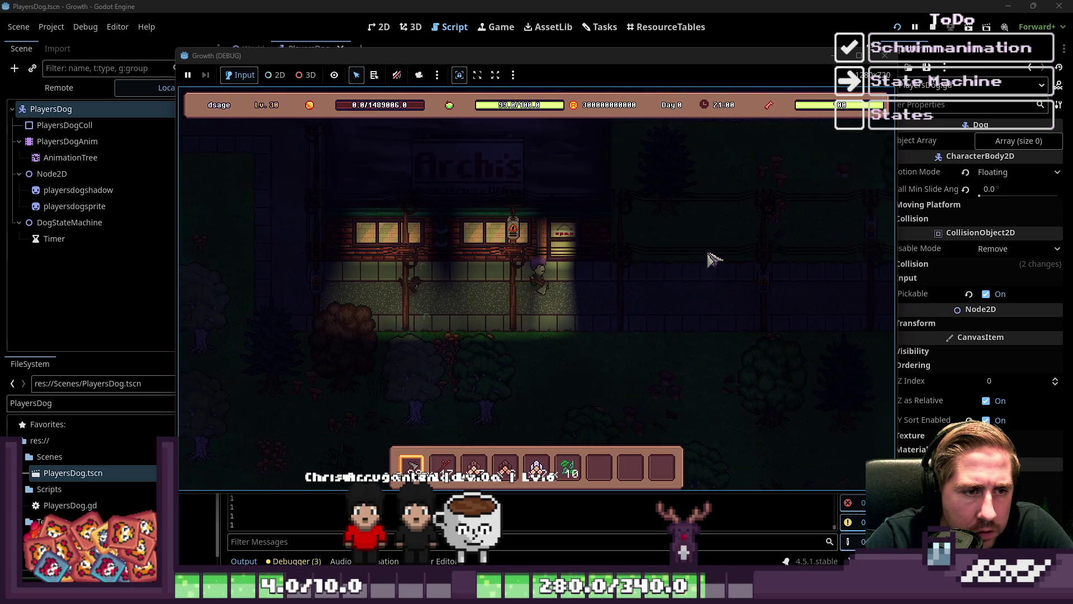
key(w)
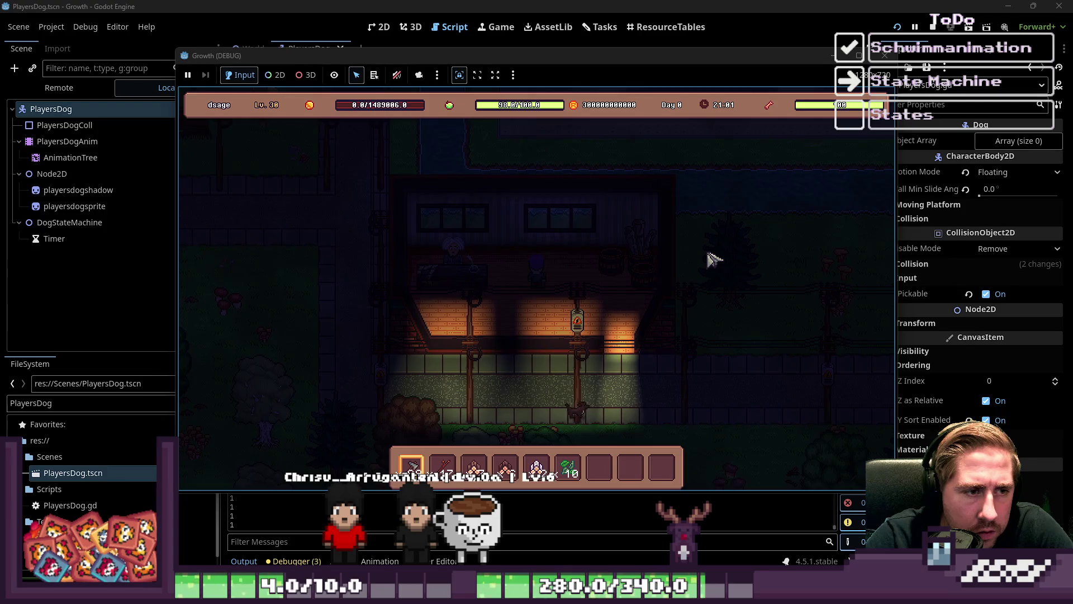
key(s)
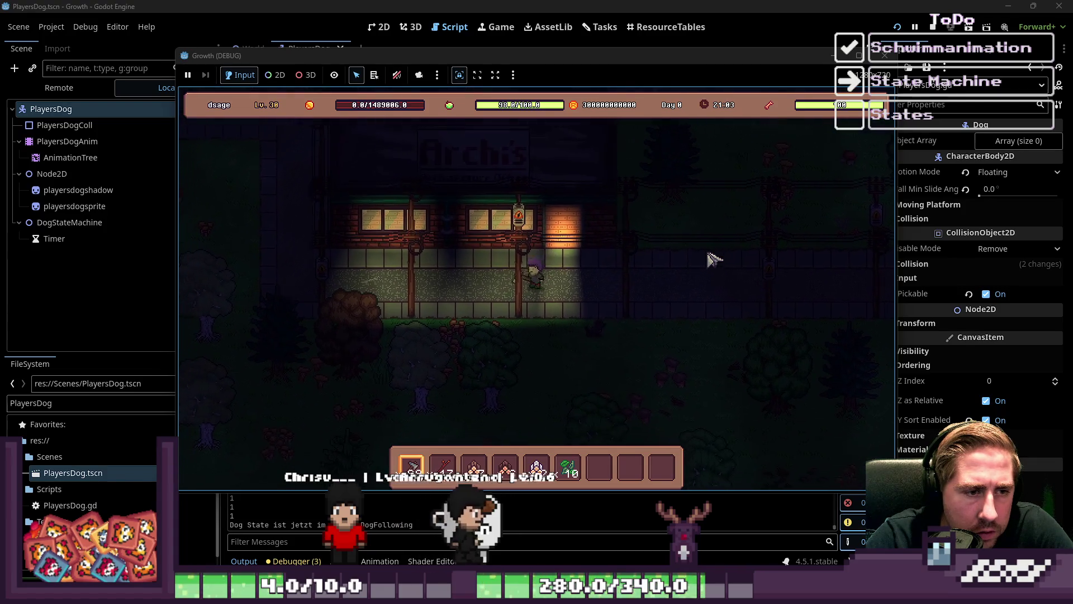
key(s)
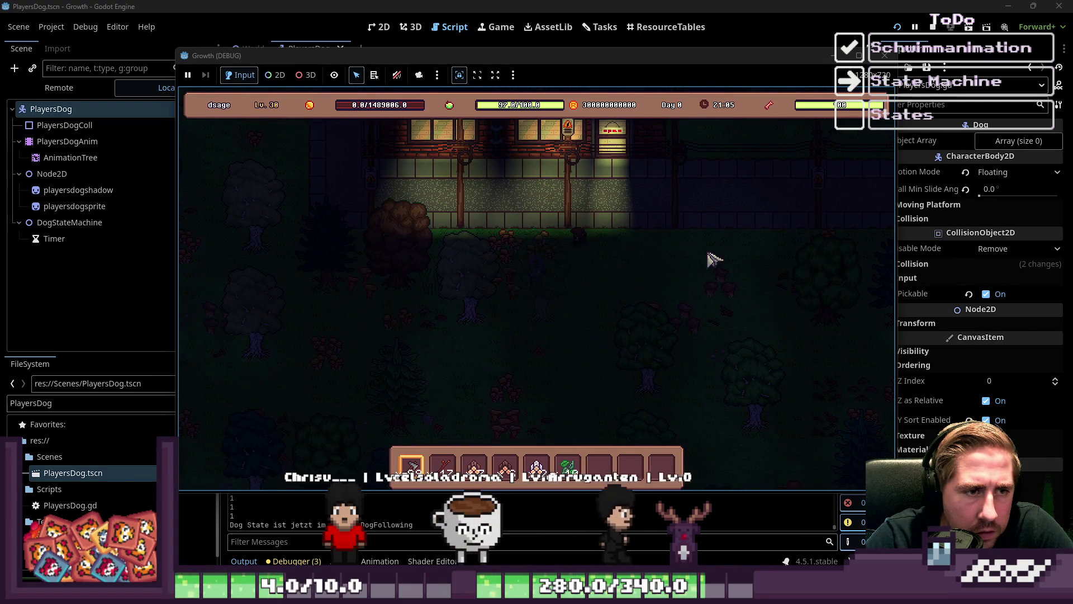
key(a)
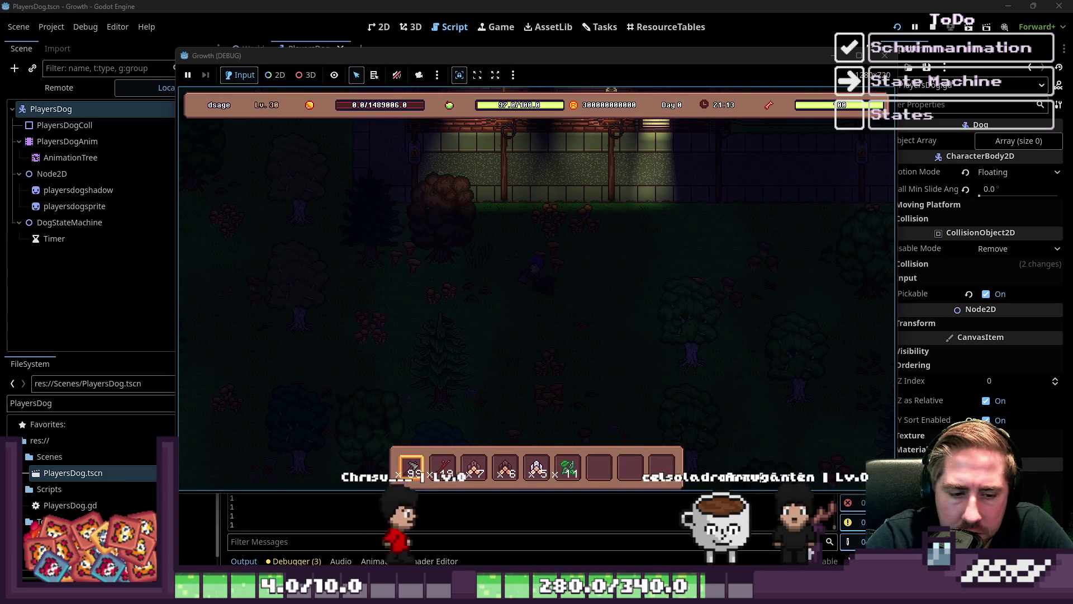
key(F8)
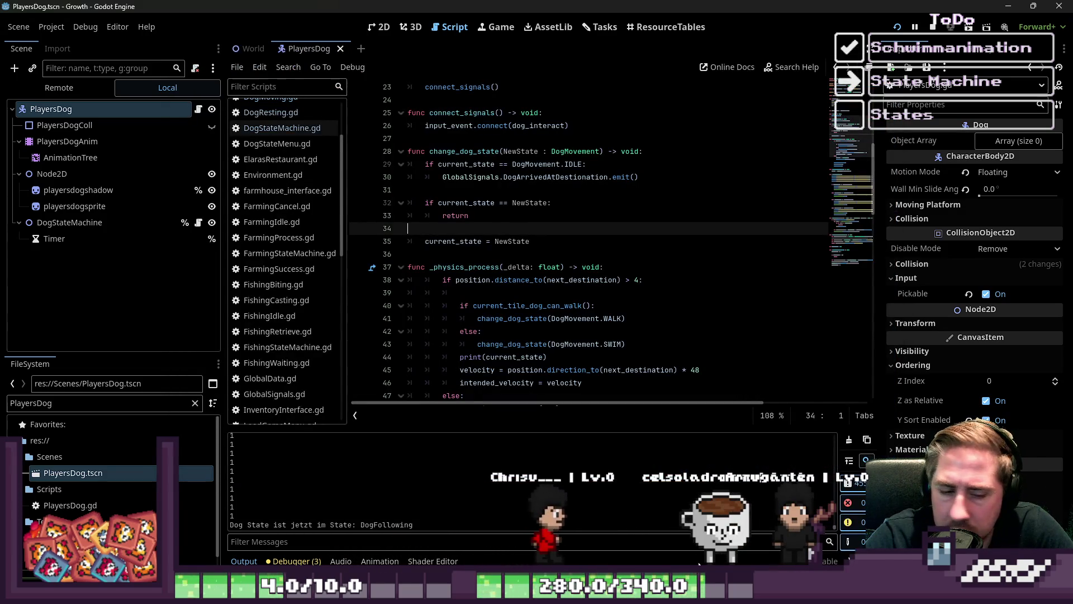
Bring the editor forward and stop the running game.
mouse_move(708, 593)
click(604, 529)
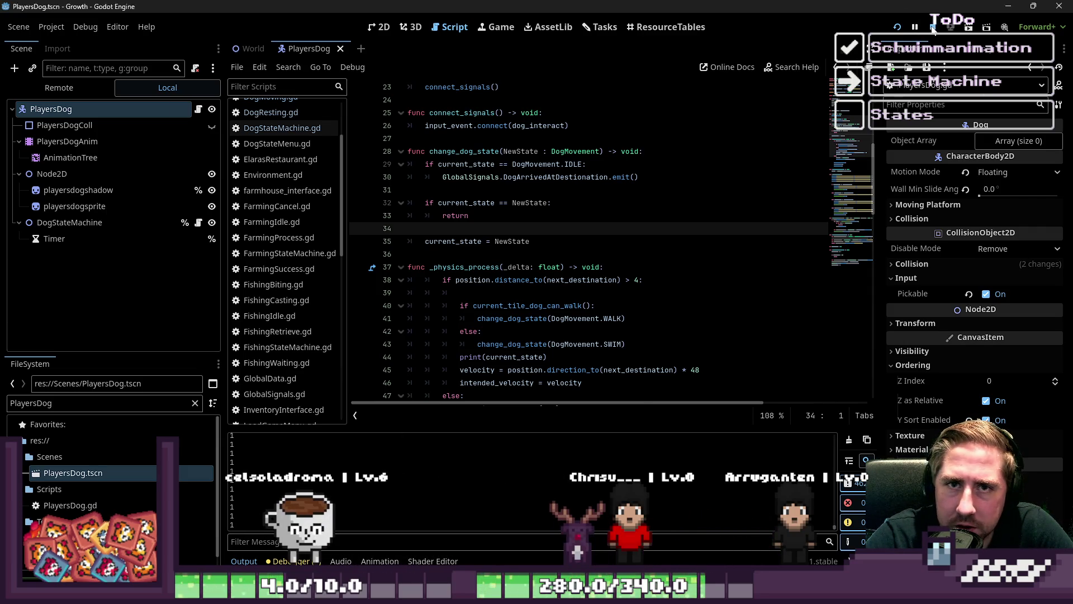
click(932, 28)
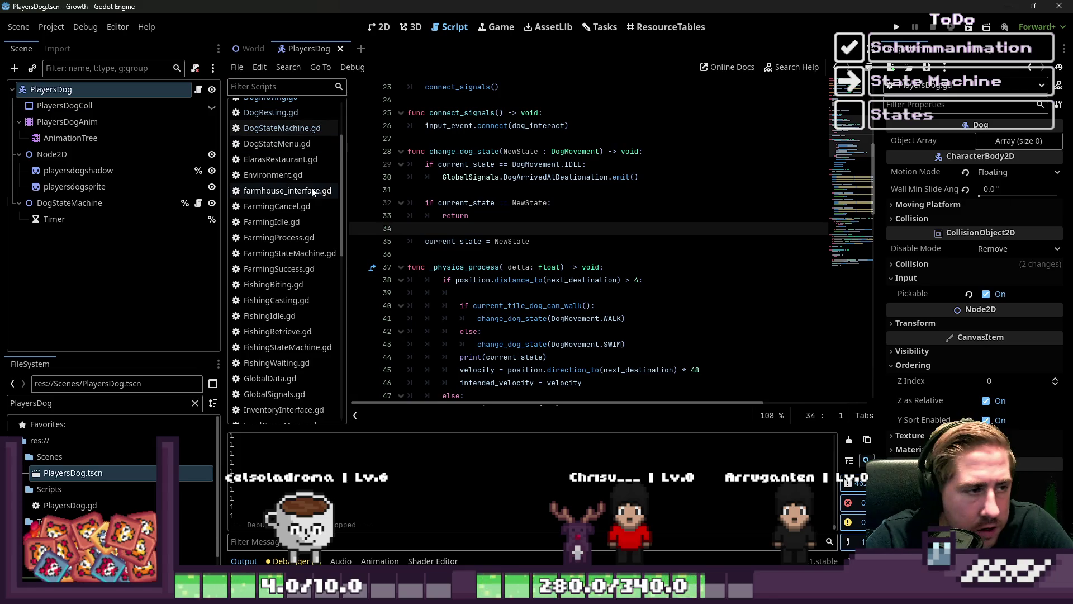
Review DogMoving.gd and DogLooting.gd, add a blank line in DogLooting.gd, then show the Tasks board.
scroll(475, 224, down, 2)
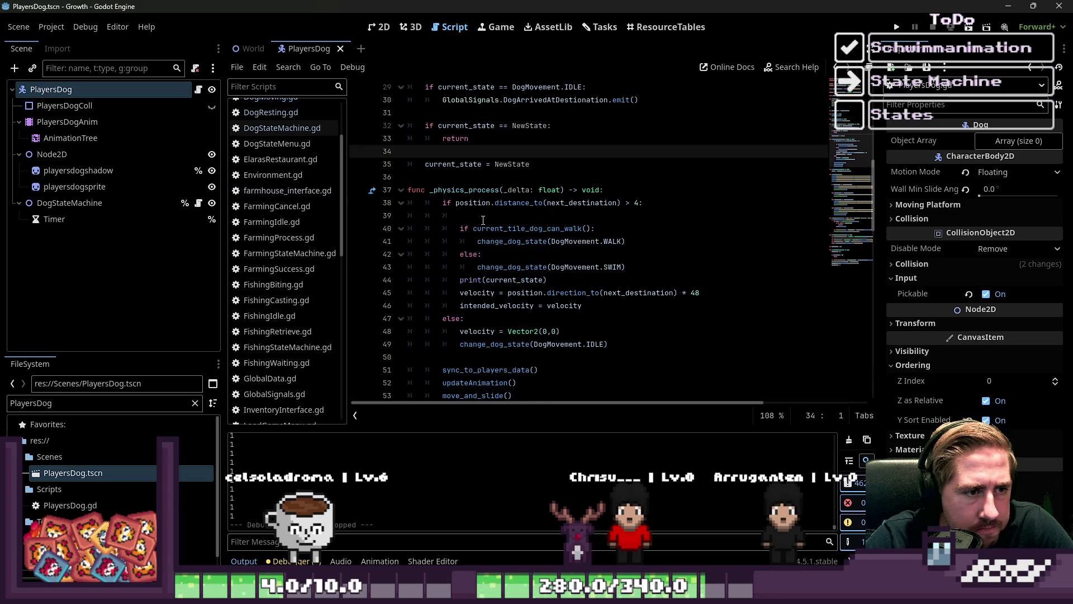
scroll(286, 157, up, 2)
click(293, 138)
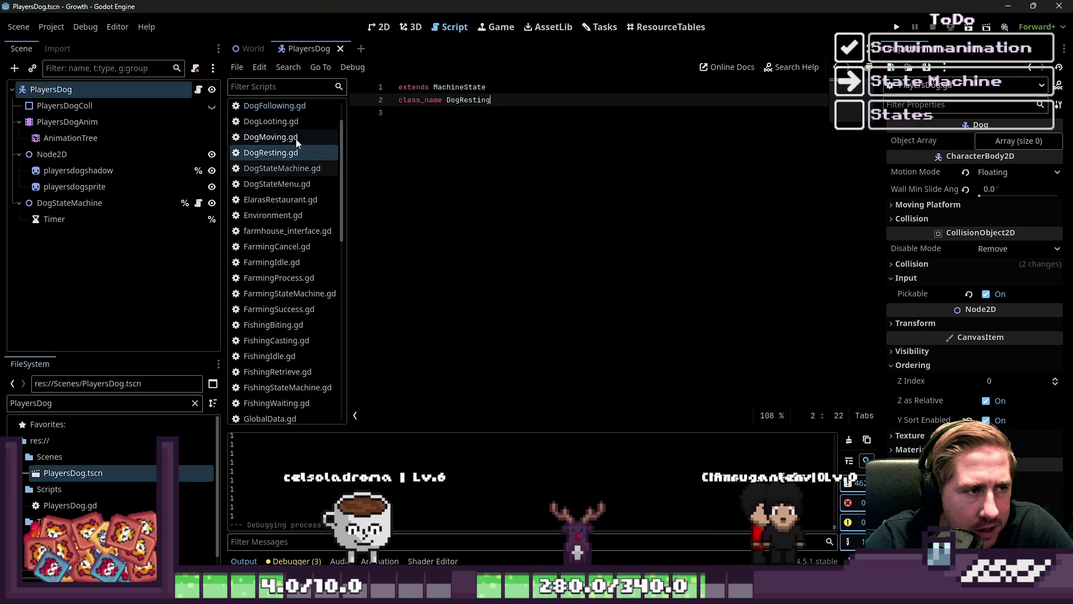
click(294, 123)
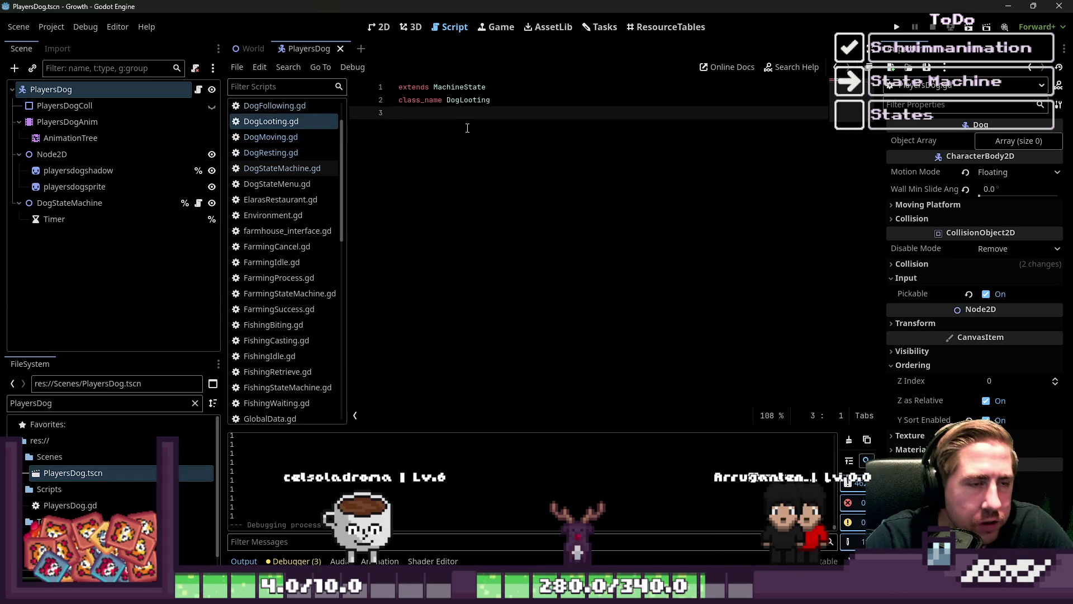
key(Return)
click(379, 32)
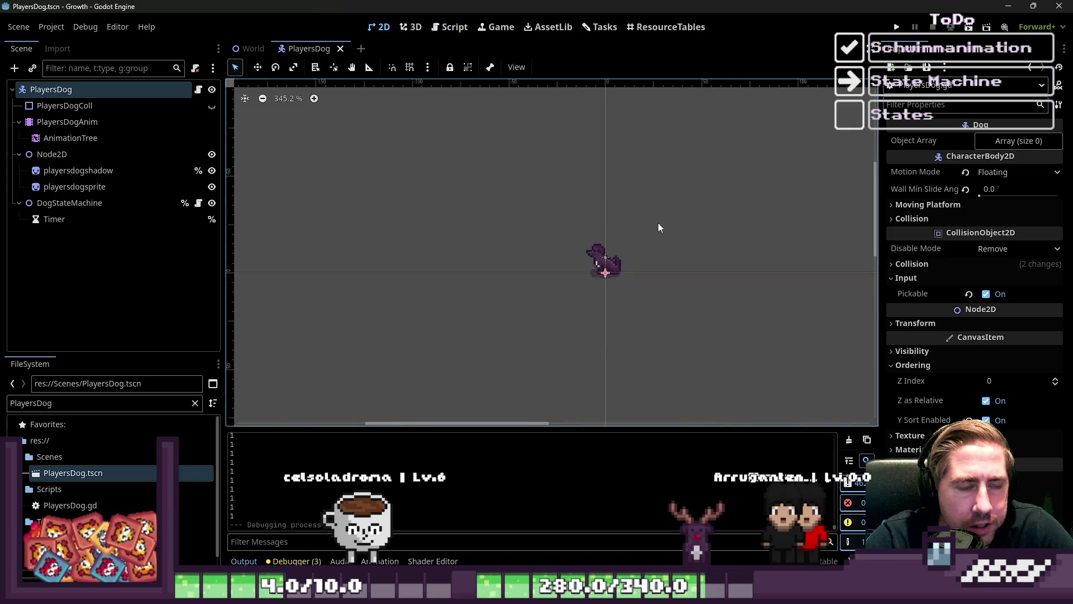
click(591, 27)
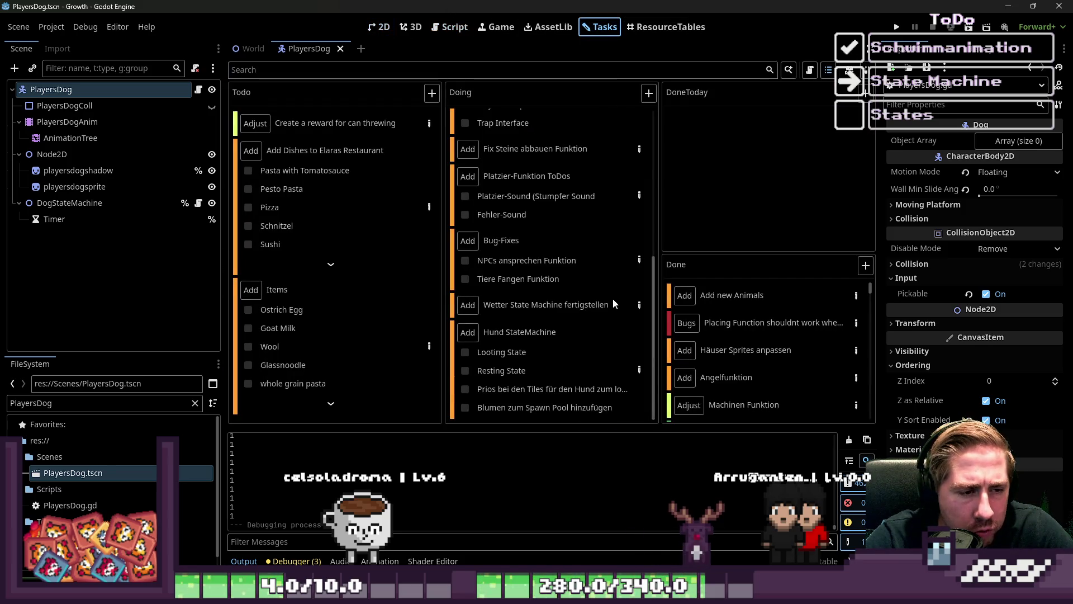
Open the Hund StateMachine card's details, stretch the dialog taller, and place the cursor in its description.
click(642, 371)
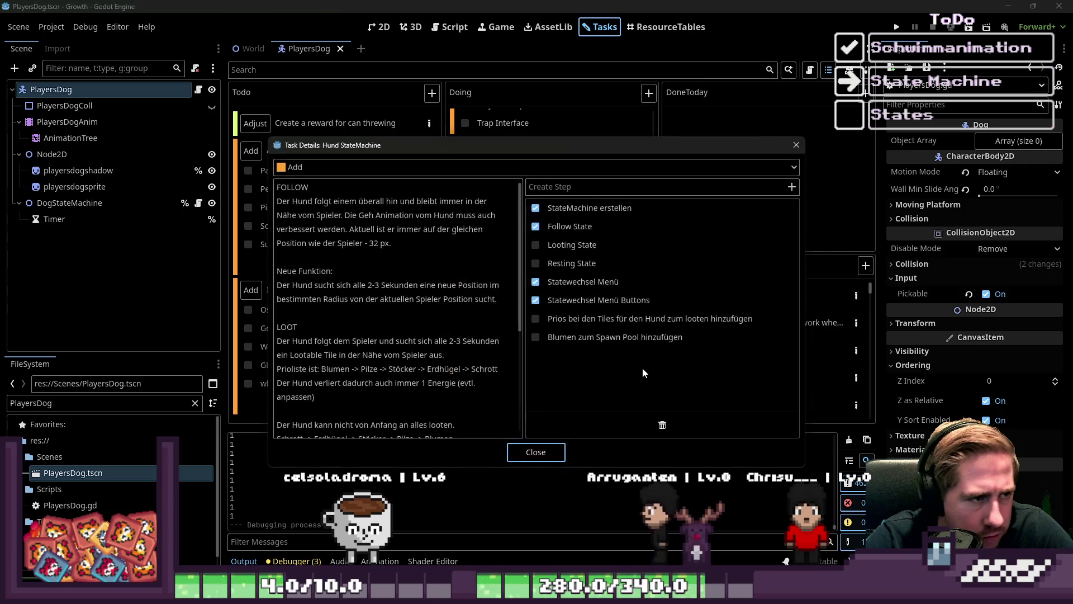
drag(430, 137, 431, 3)
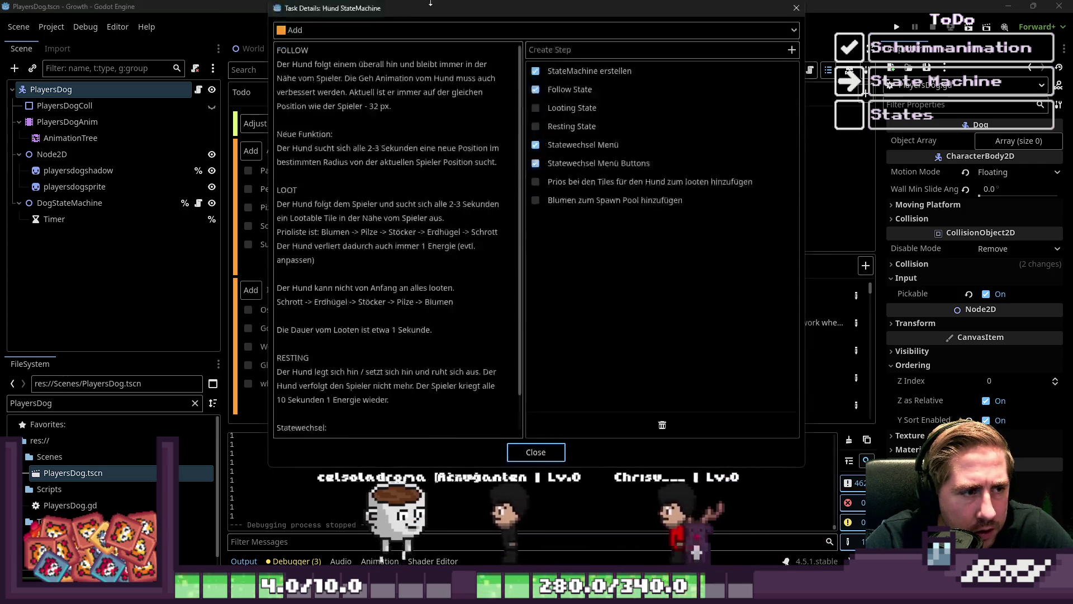
triple_click(425, 216)
click(426, 216)
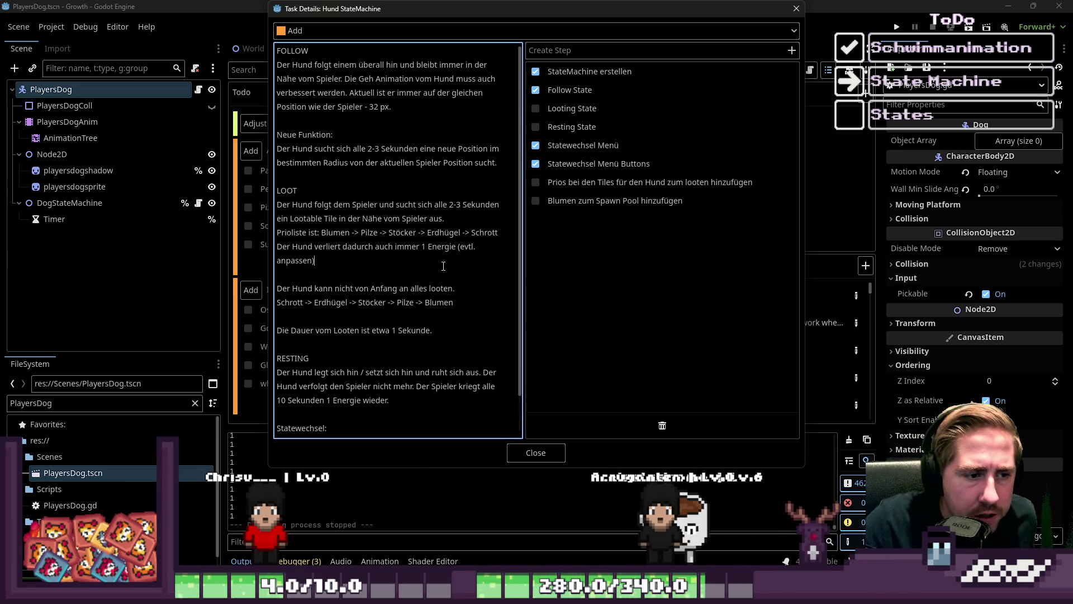
Replace 'Spieler' with 'Hund' in the RESTING paragraph of the task description.
scroll(478, 304, down, 1)
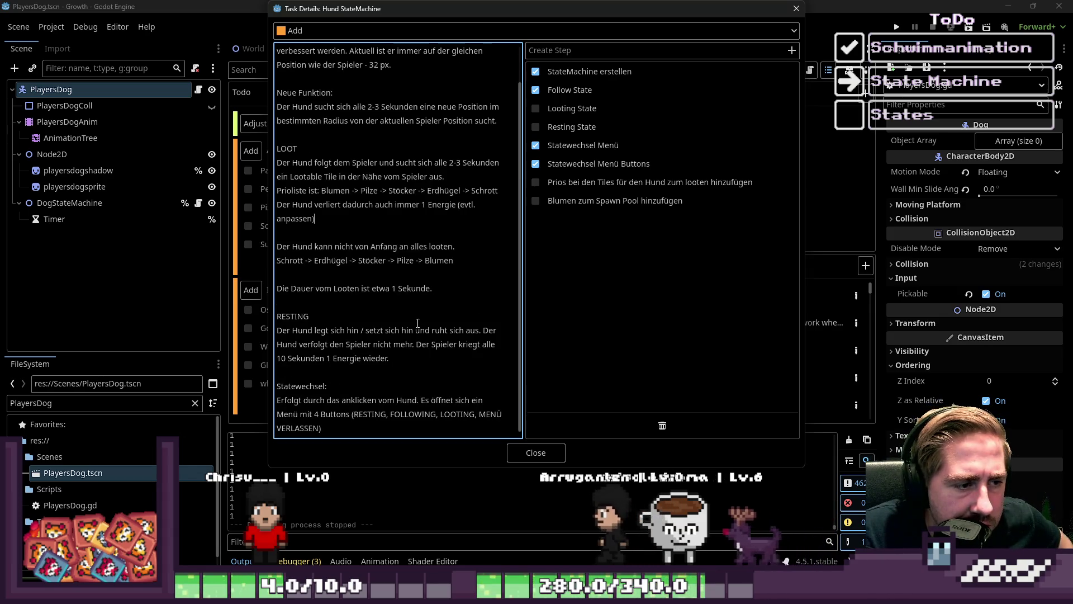
double_click(448, 345)
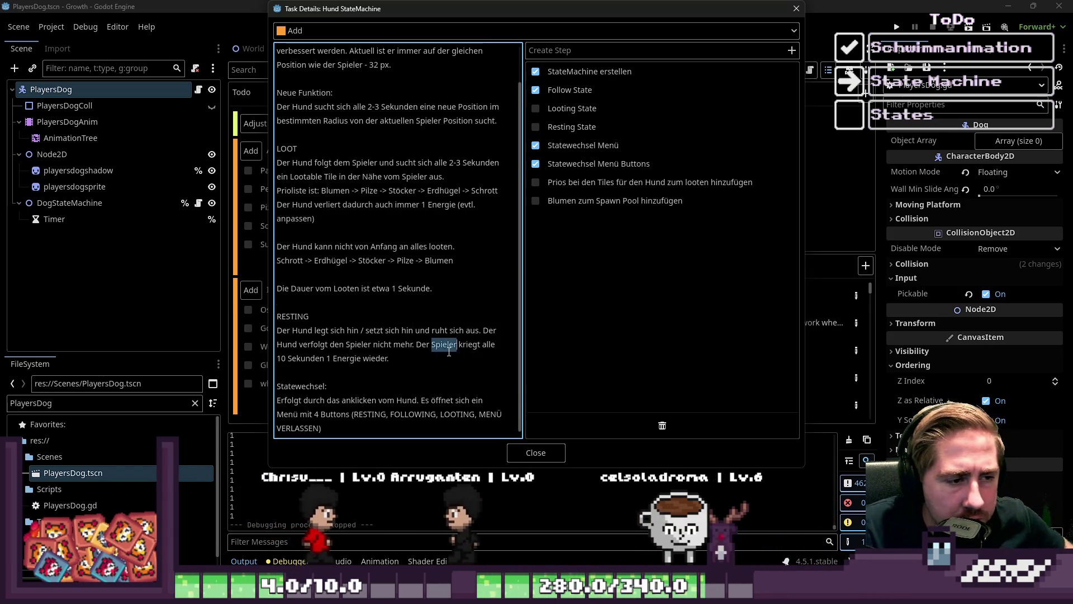
text(Hund)
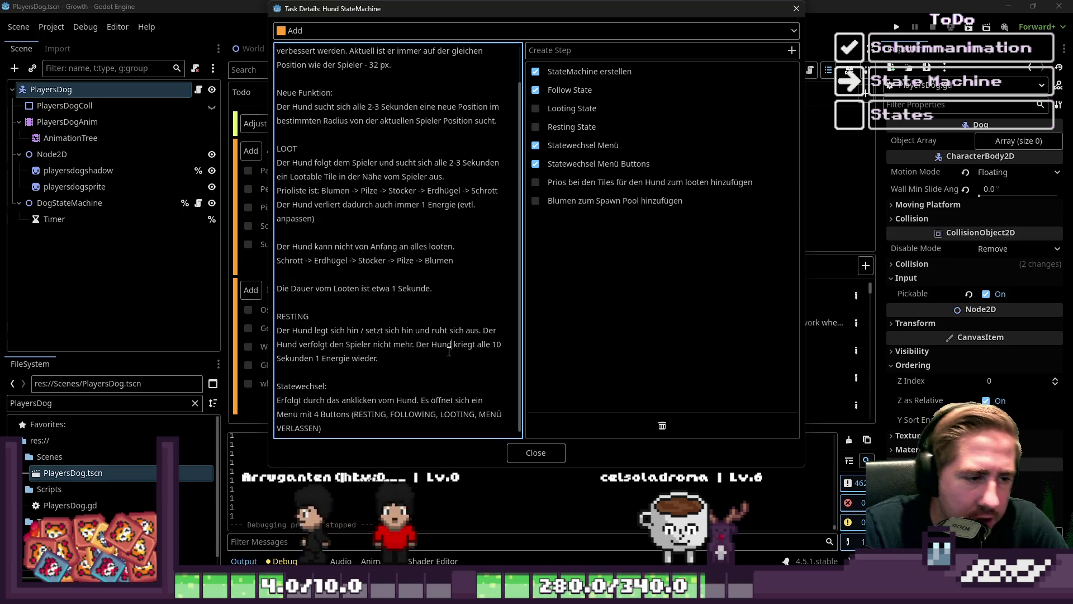
click(449, 358)
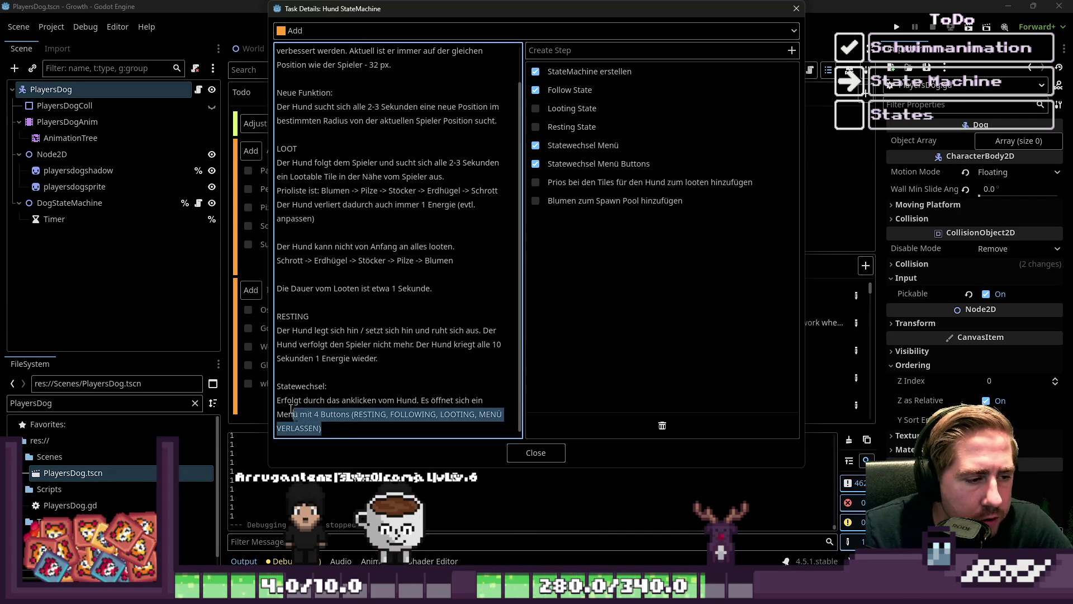
Reread the Statewechsel and LOOT paragraphs, including the 2-3 second search note, then close the task details.
drag(291, 412, 250, 389)
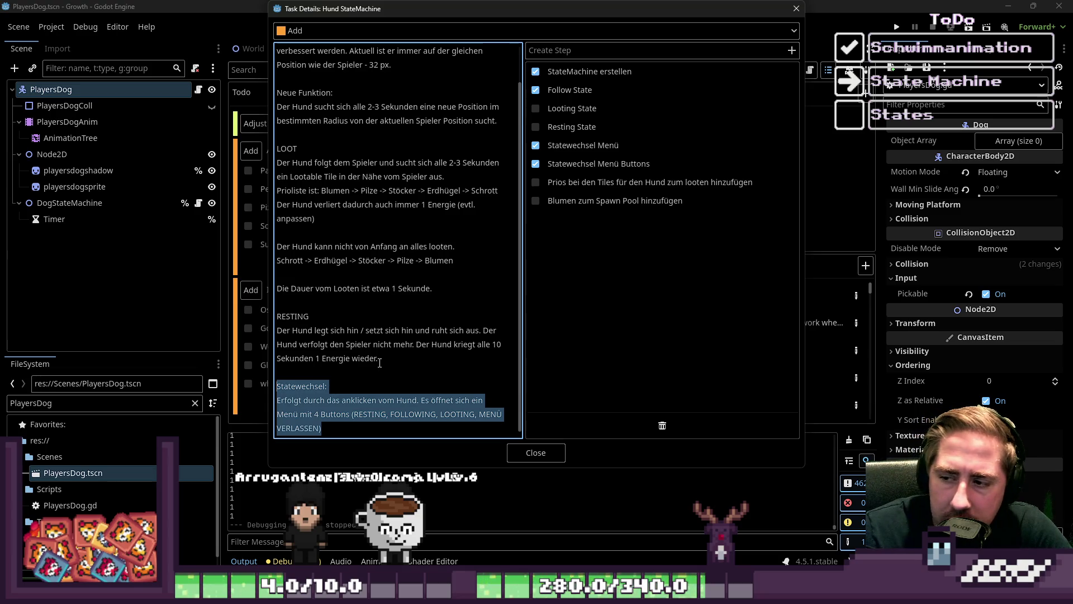
click(409, 329)
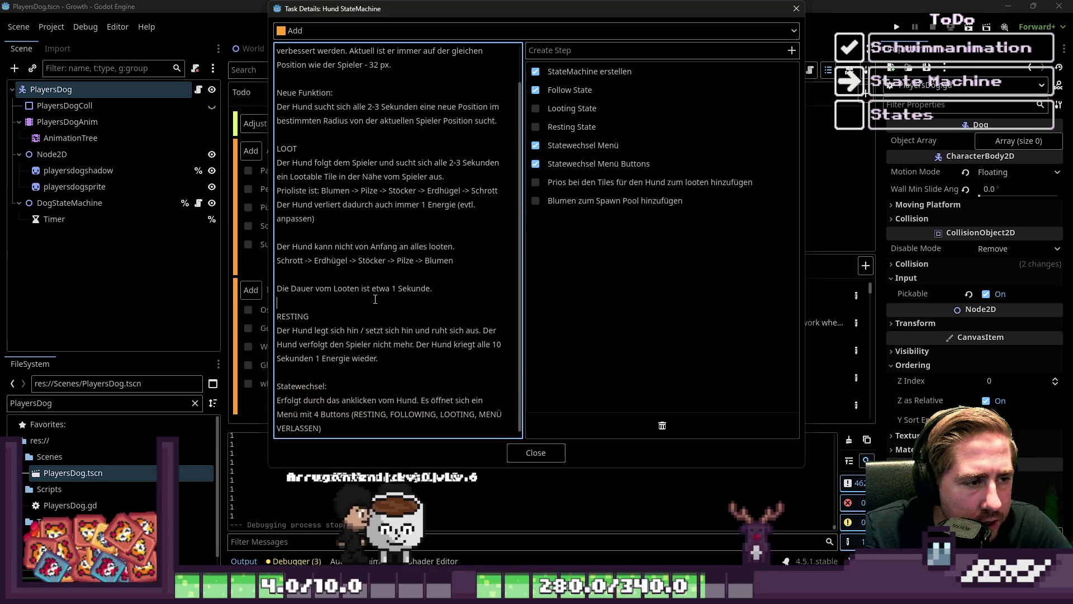
mouse_move(357, 275)
mouse_down()
mouse_move(363, 288)
mouse_move(358, 276)
mouse_up()
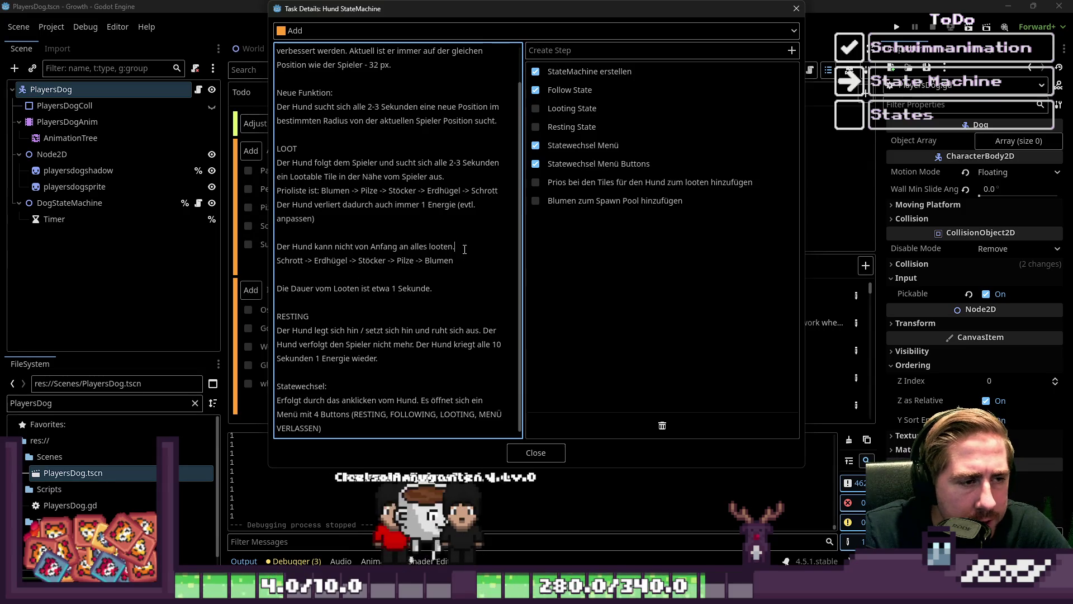
drag(316, 219, 454, 247)
drag(298, 148, 314, 218)
click(398, 247)
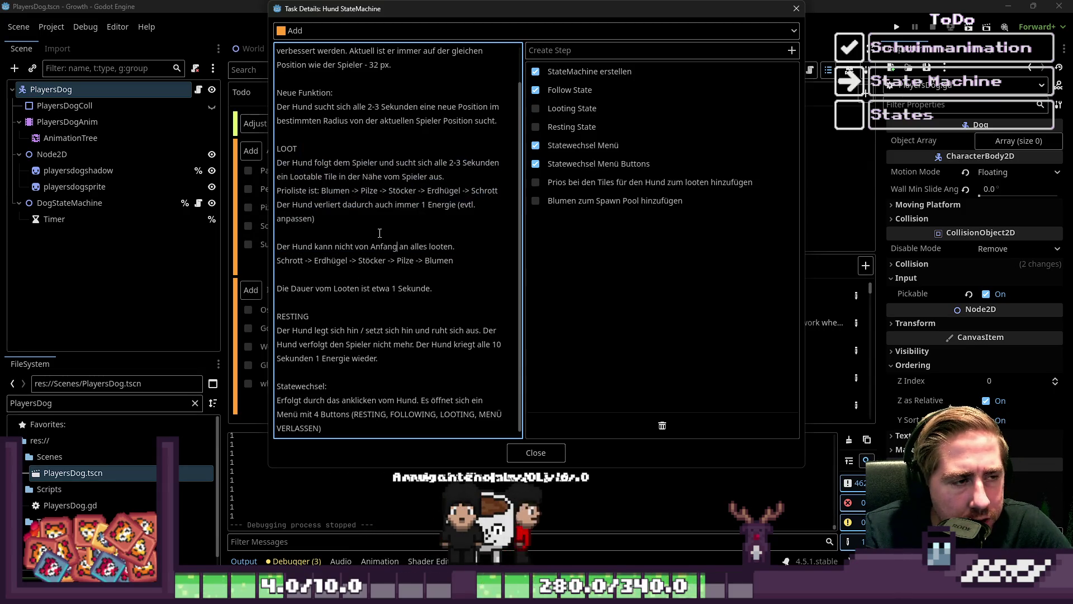
drag(391, 159, 487, 164)
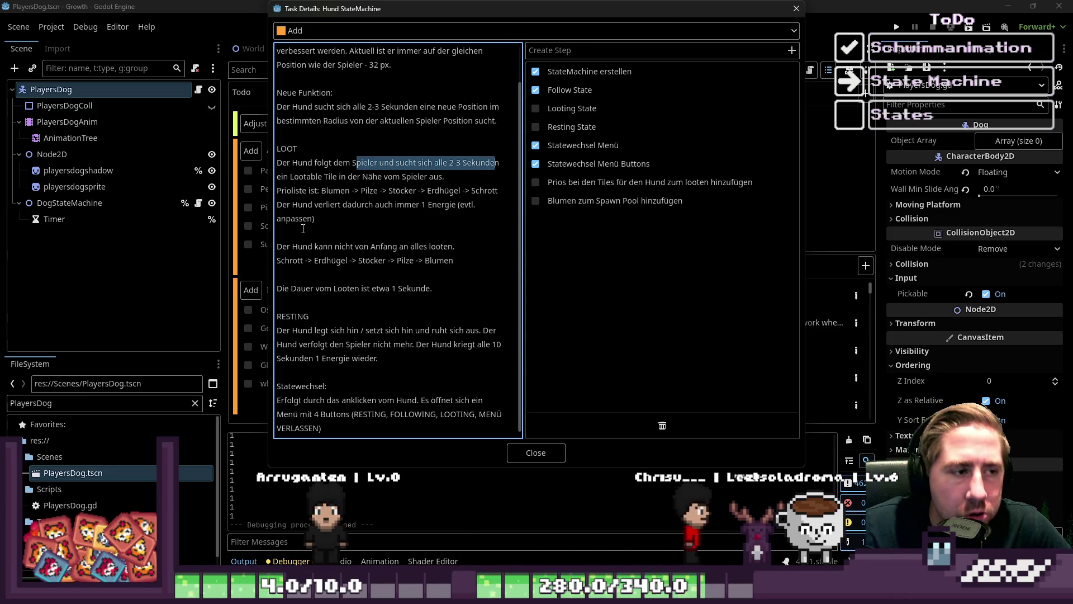
click(334, 196)
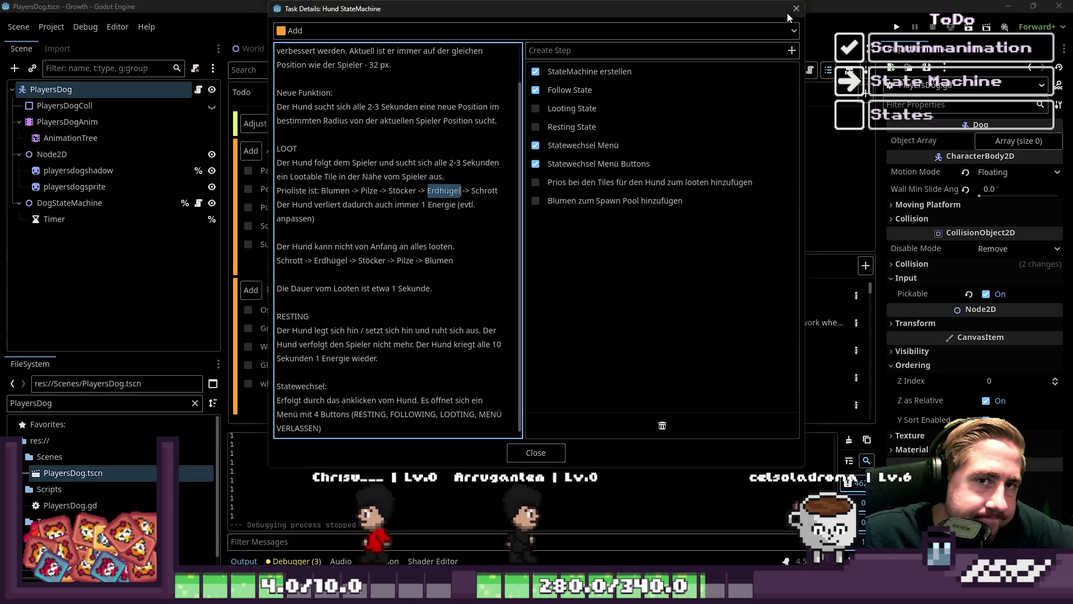
key(Escape)
Remove the blank last line from DogLooting.gd and save it.
click(378, 29)
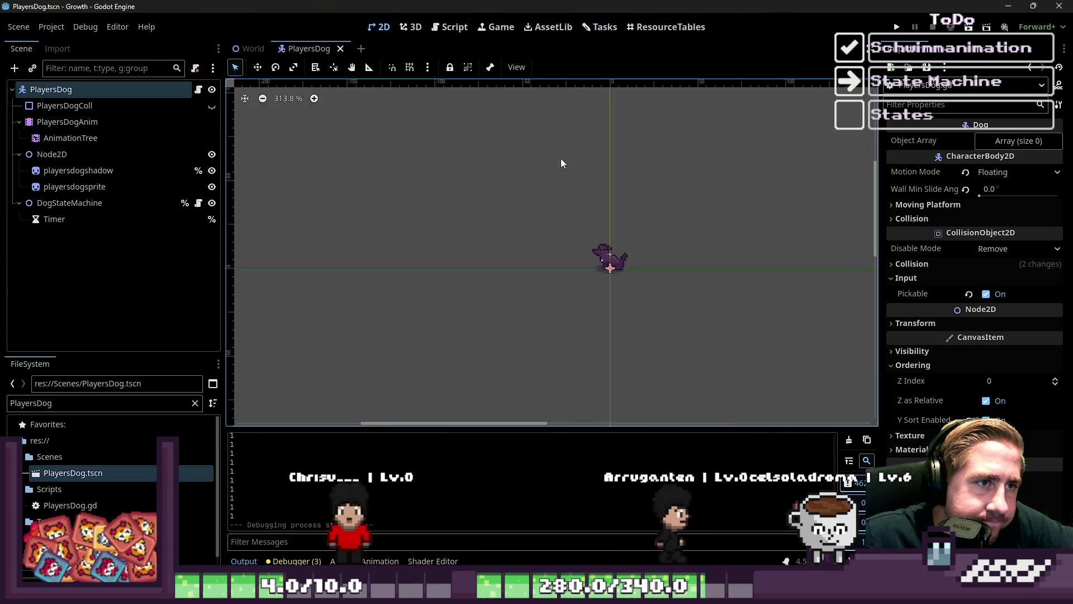
click(451, 27)
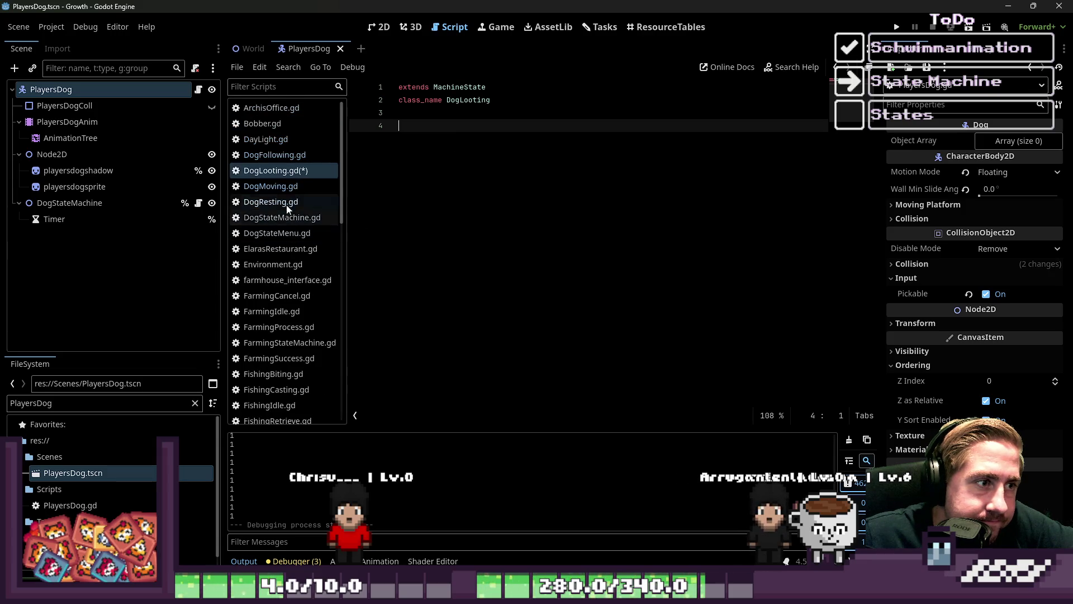
key(ctrl+s)
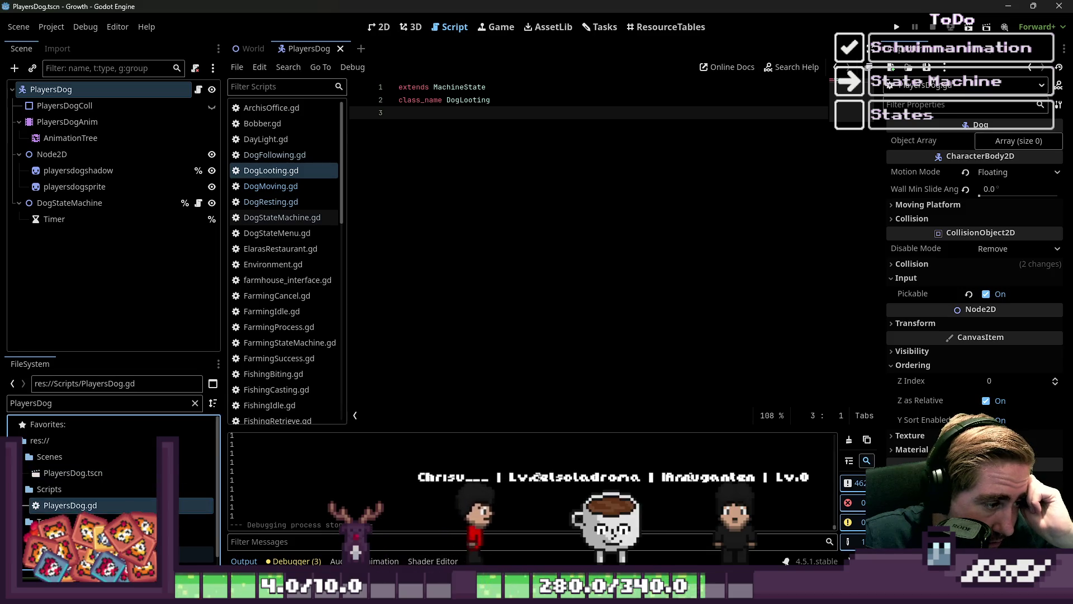
Clear the 'PlayersDog' text from the FileSystem filter so all files show.
click(100, 553)
click(121, 424)
double_click(136, 410)
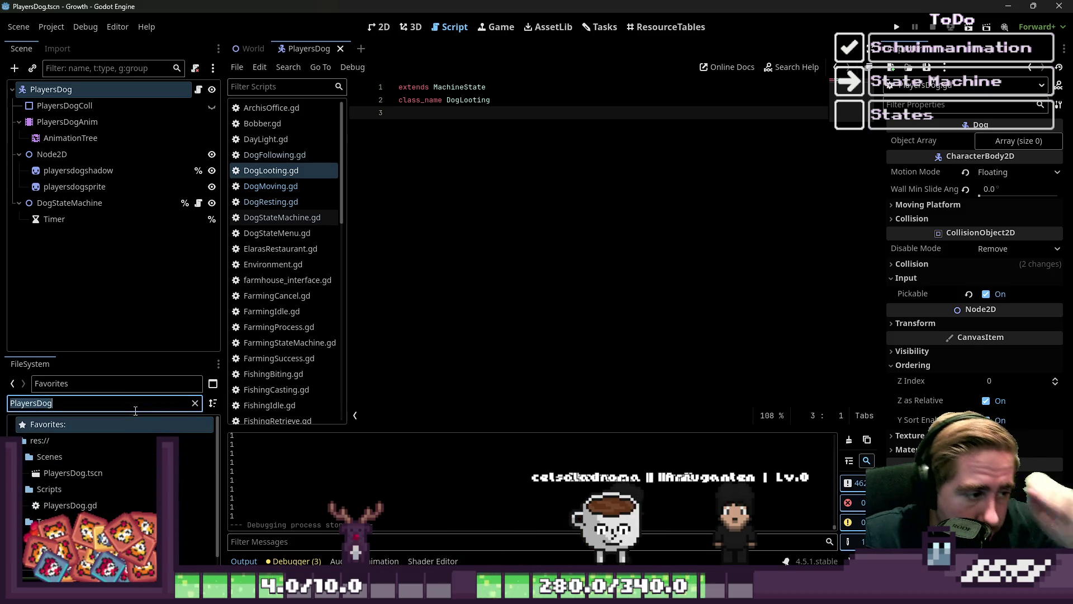
key(BackSpace)
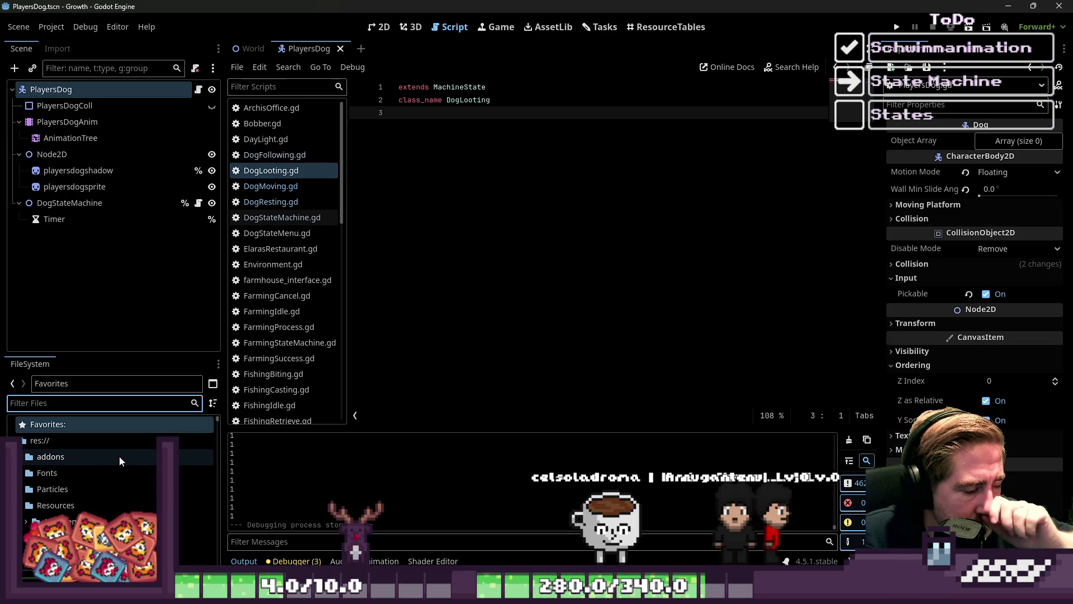
click(26, 523)
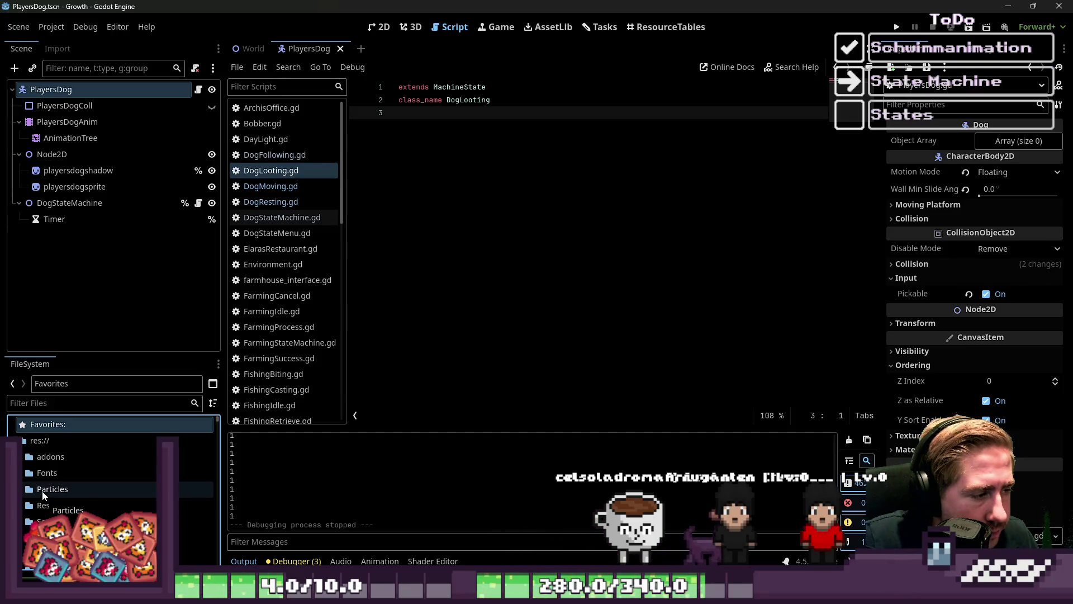
Flip between the 2D view, DogLooting.gd and the task board, then open the World scene.
click(379, 27)
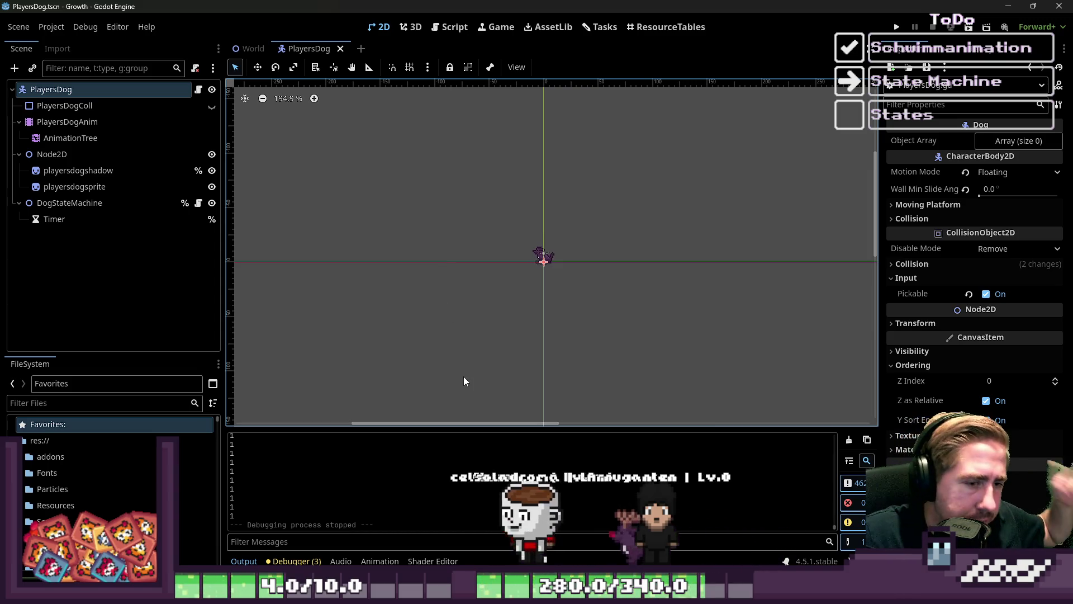
click(440, 24)
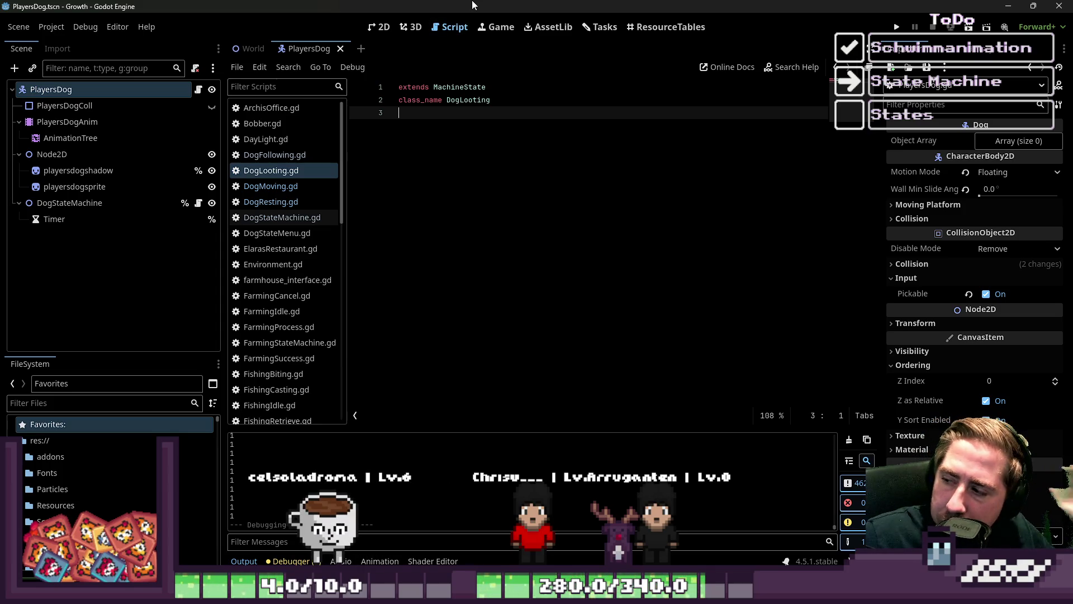
click(602, 34)
click(439, 28)
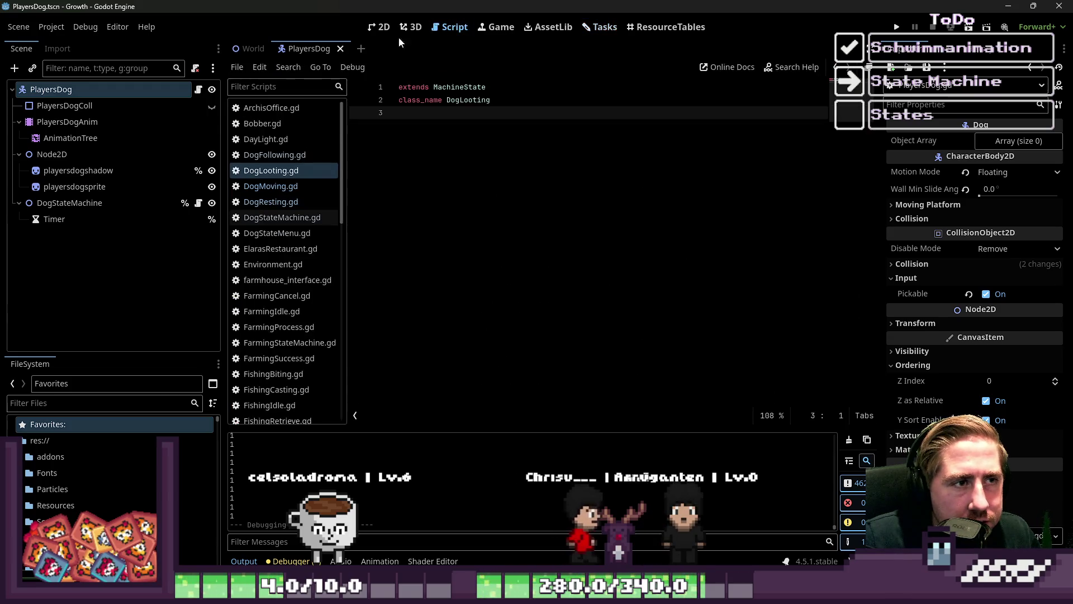
click(365, 32)
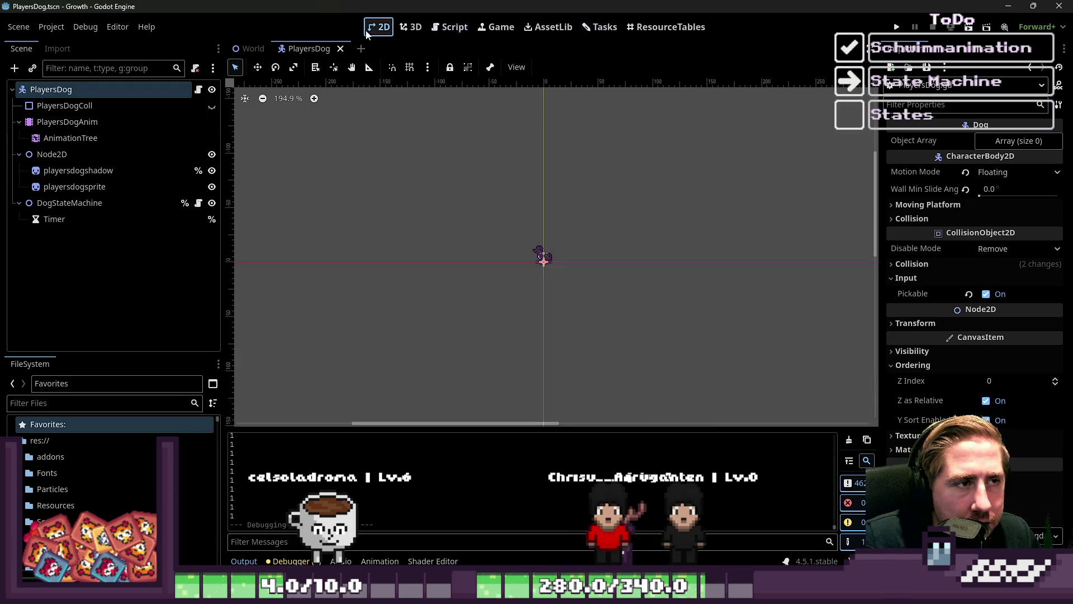
click(451, 29)
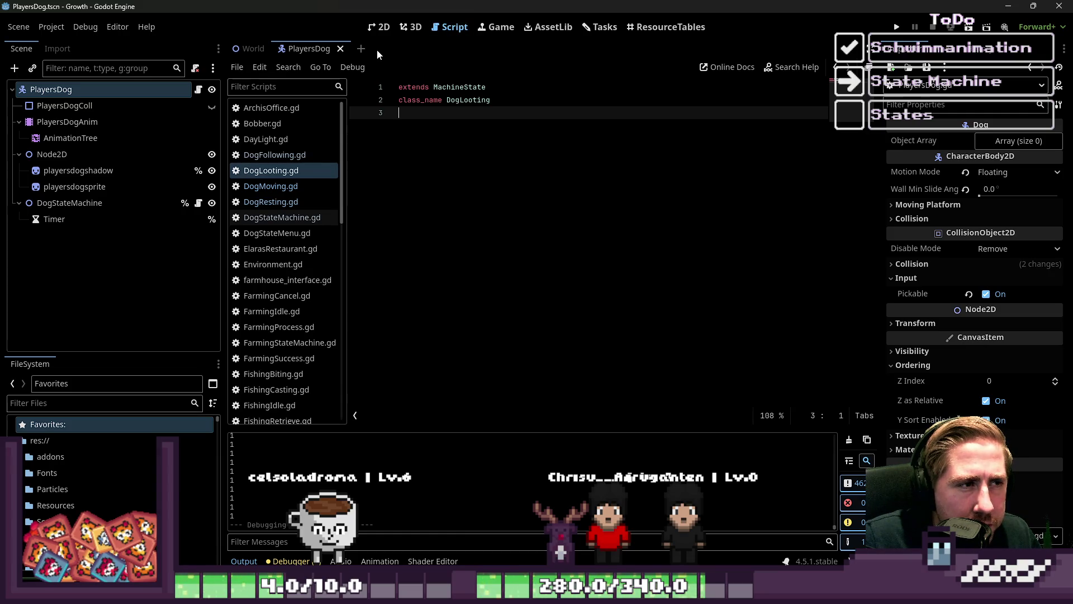
click(249, 49)
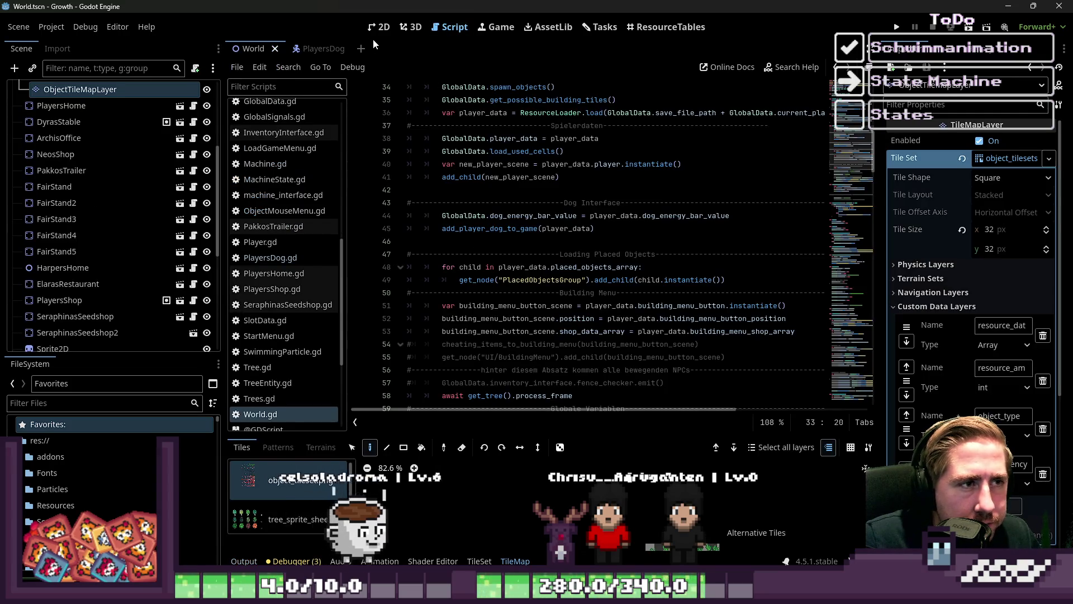
Show the World map in 2D, pick a tile source, and drag the TileMap panel up for a larger atlas.
click(377, 28)
scroll(494, 235, down, 3)
scroll(594, 311, up, 3)
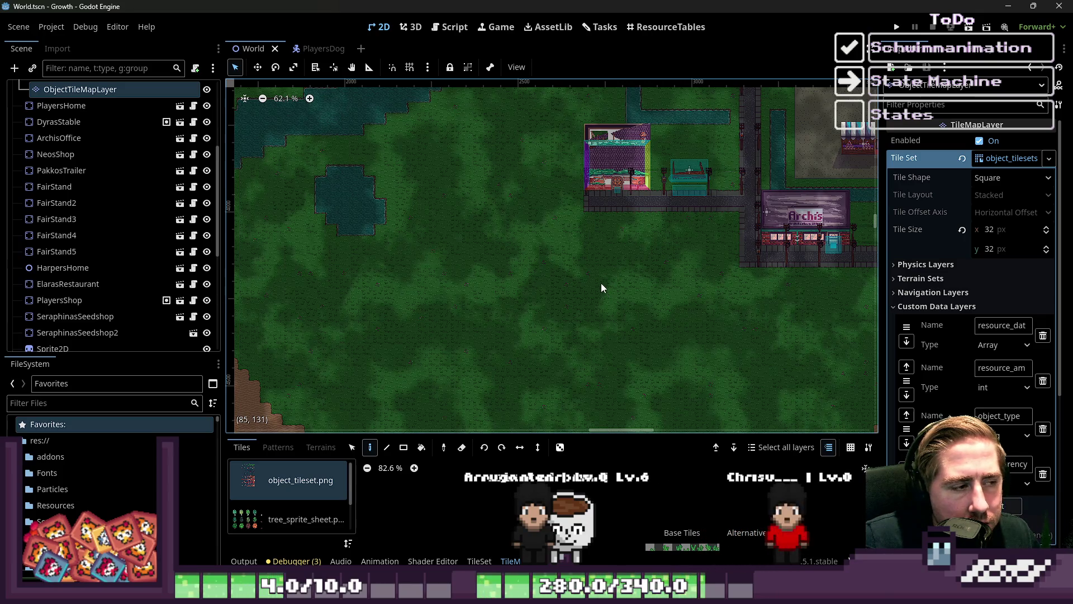
click(263, 501)
mouse_move(401, 435)
mouse_down()
mouse_move(401, 180)
mouse_move(406, 429)
mouse_up()
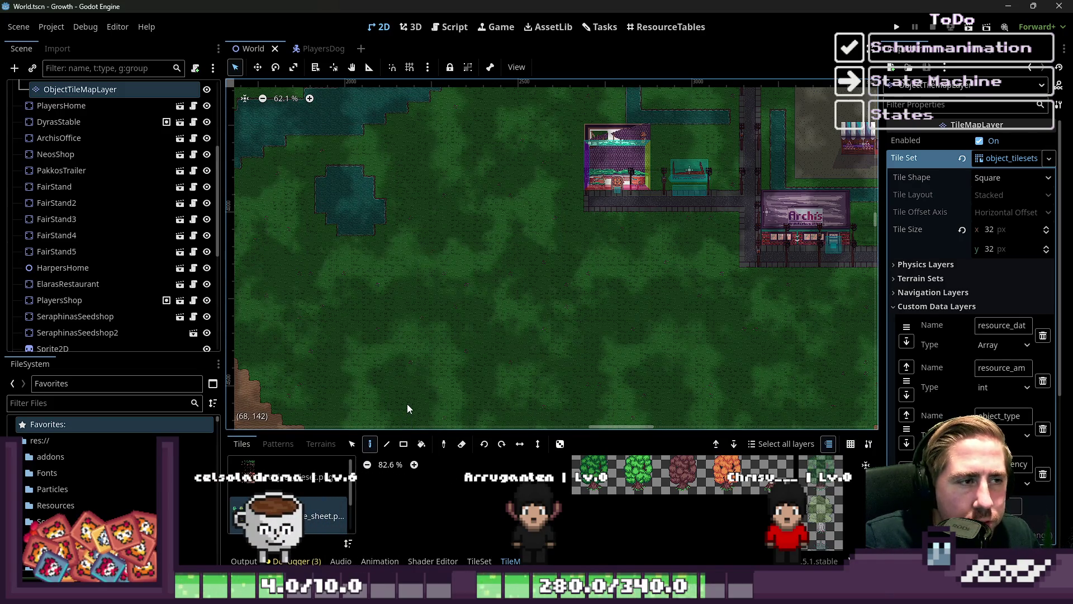
scroll(454, 336, down, 5)
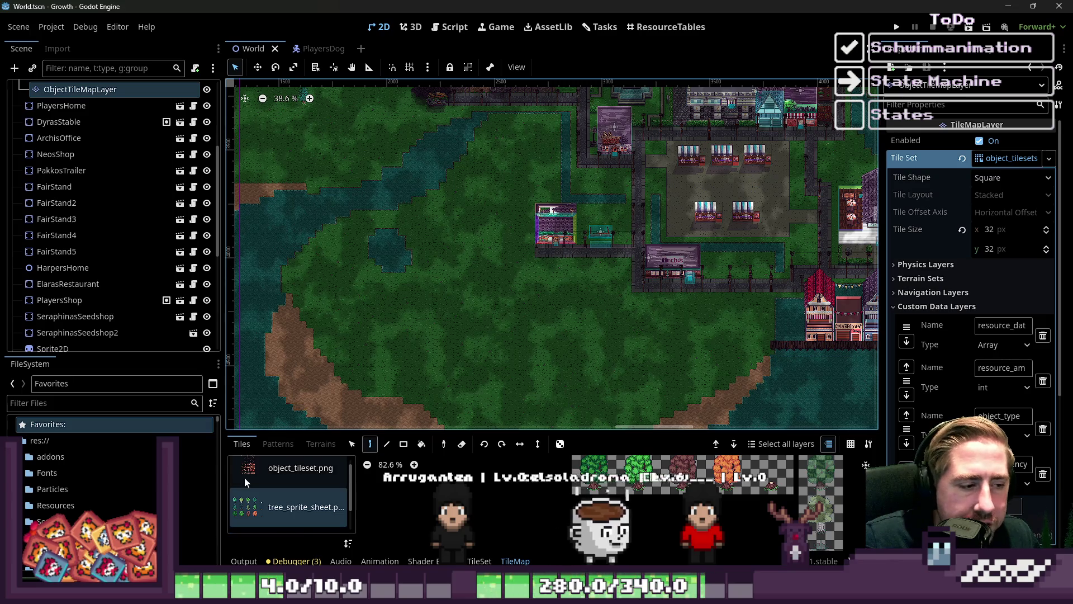
scroll(244, 477, down, 1)
scroll(95, 244, up, 5)
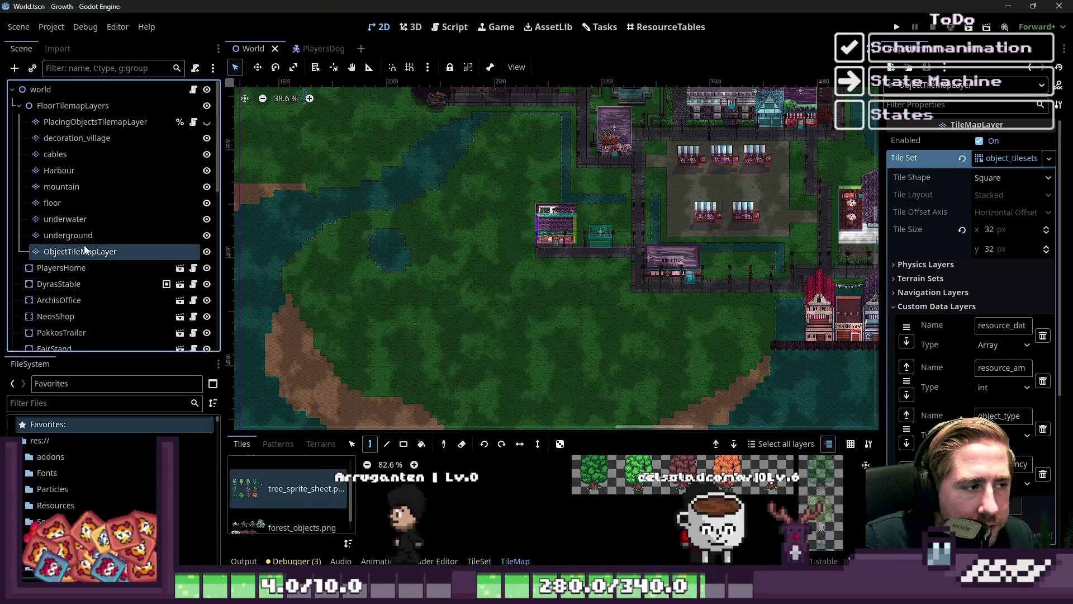
scroll(269, 480, down, 1)
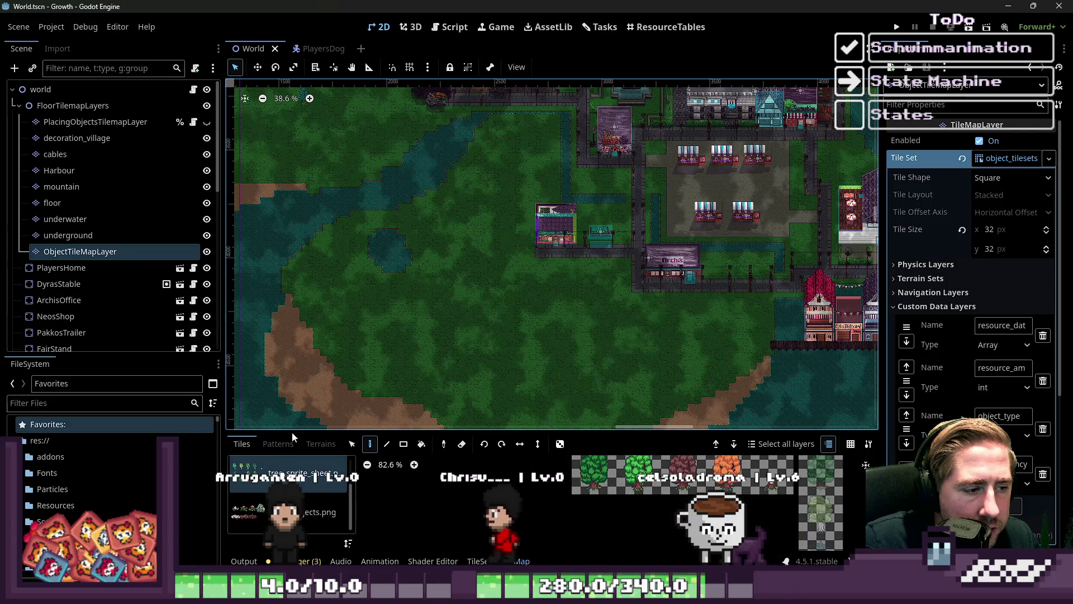
drag(292, 431, 291, 215)
Select object_tileset.png and enlarge the map view, zooming it to 82.6% on the grass by the buildings.
click(301, 261)
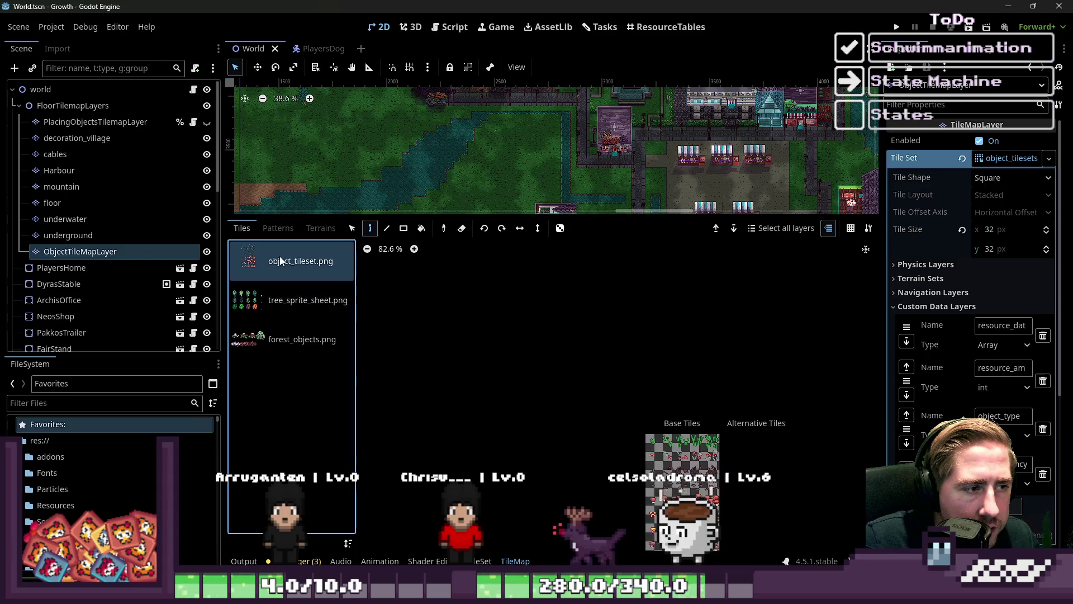
scroll(644, 400, up, 5)
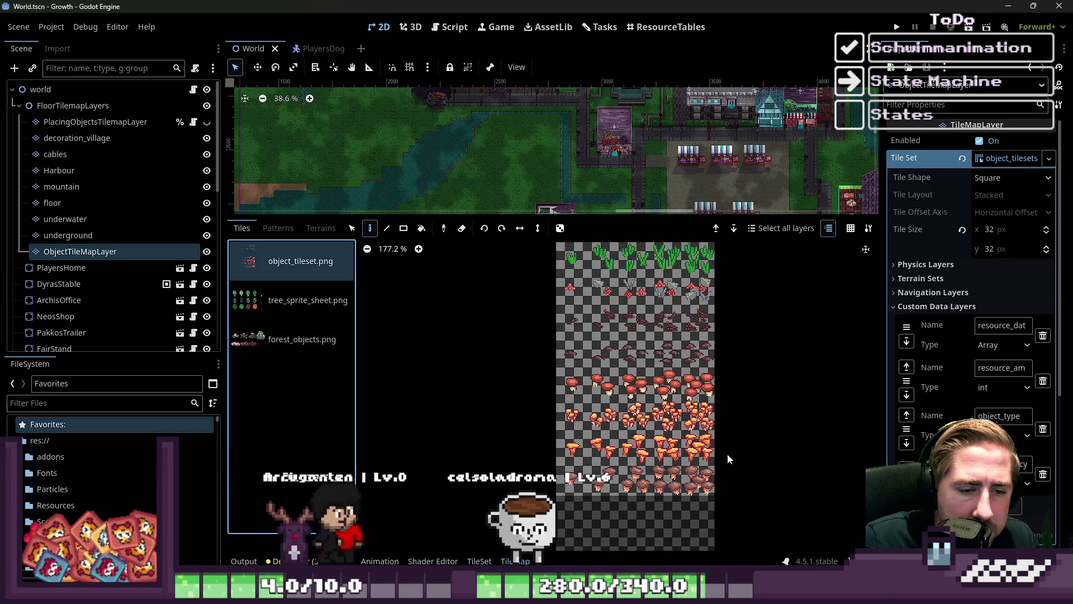
scroll(631, 448, down, 2)
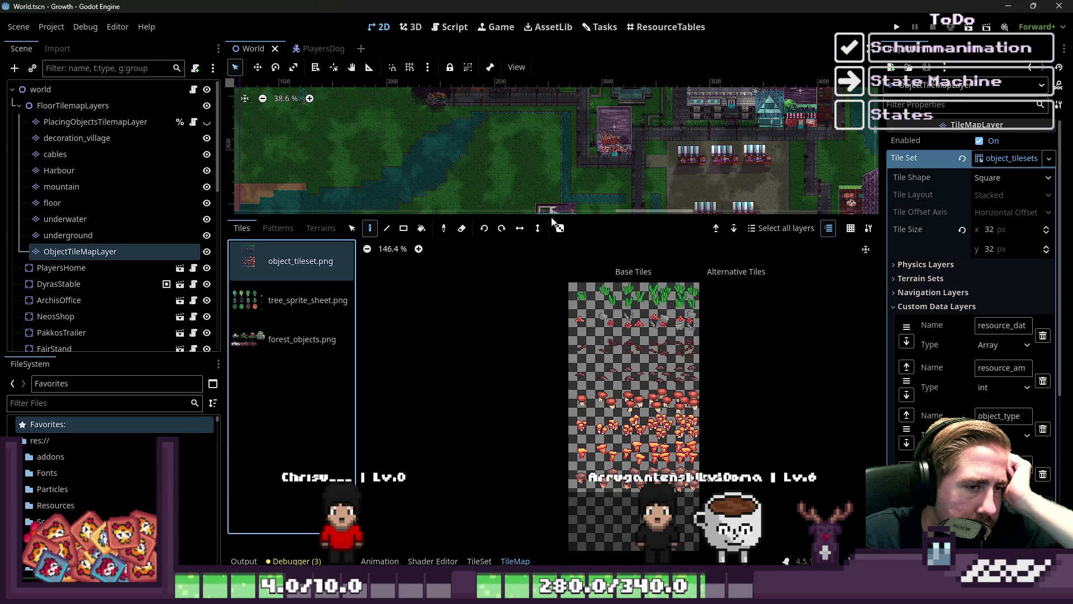
drag(559, 215, 536, 381)
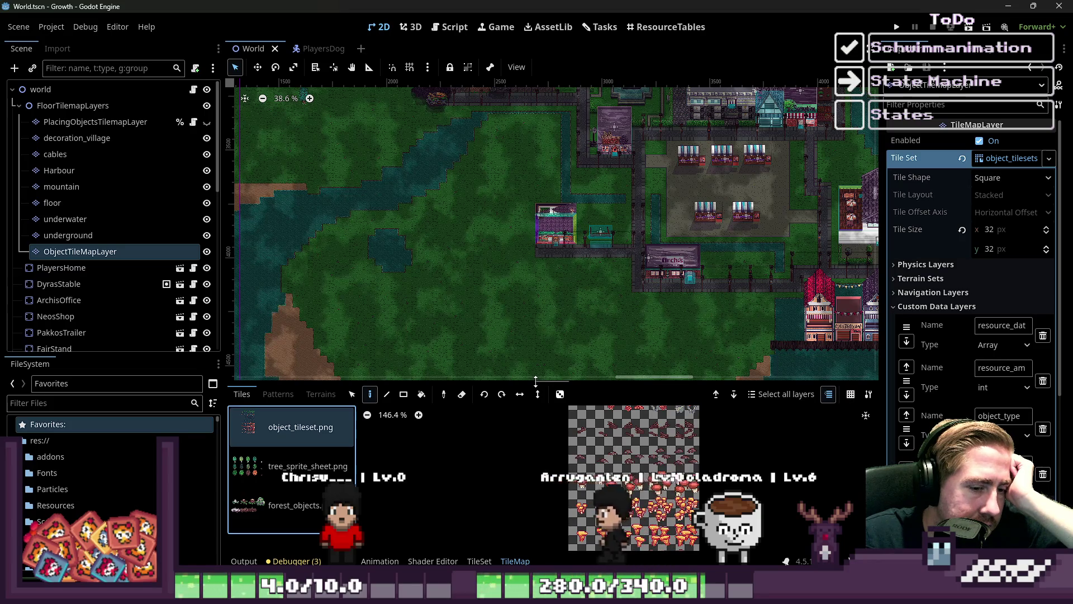
scroll(447, 258, up, 7)
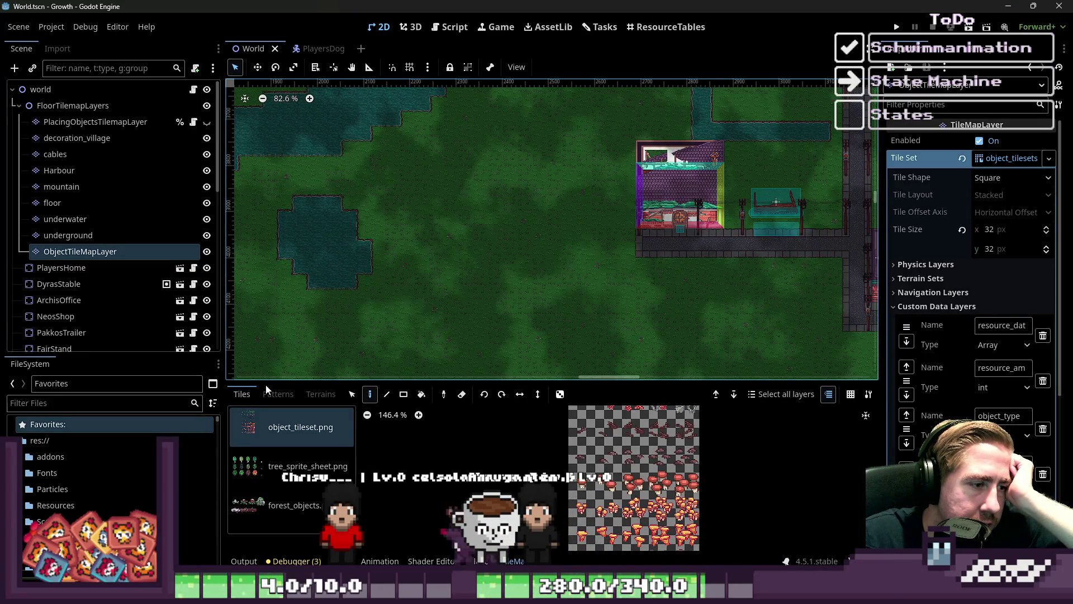
Check the Patterns tab, return to Tiles, and zoom out the tile atlas.
click(277, 394)
click(238, 395)
scroll(587, 491, down, 2)
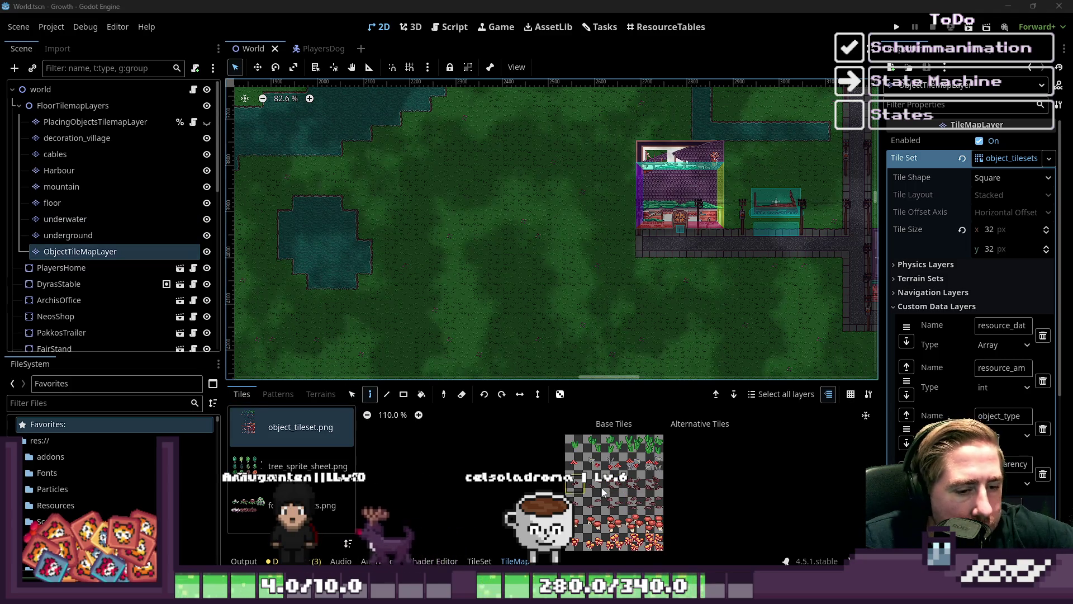
scroll(603, 492, down, 4)
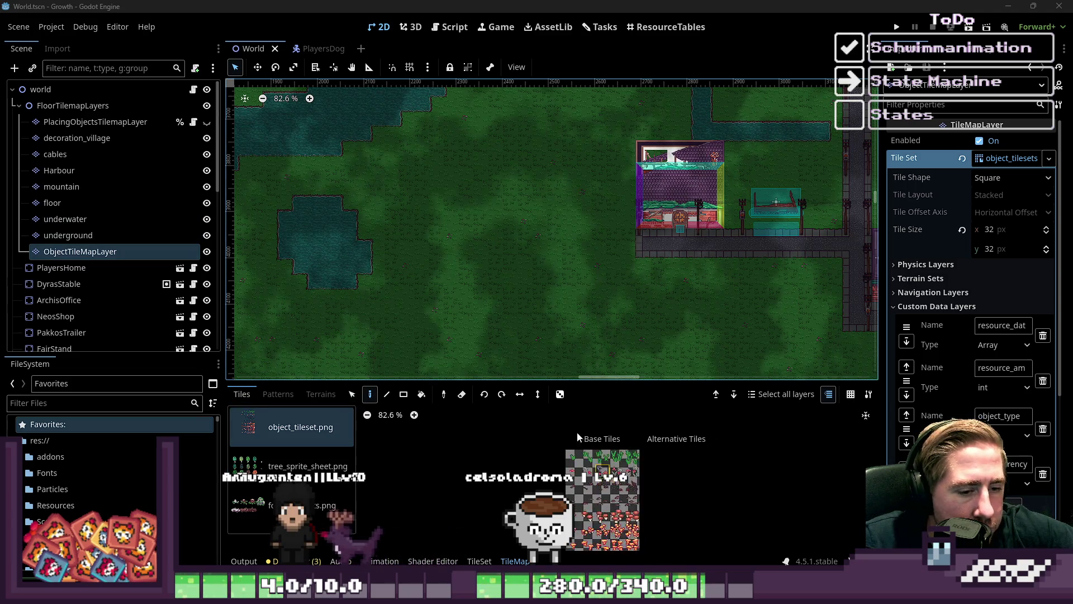
Keep object_tileset.png selected and expand the Textures folder in the FileSystem dock to show Aseprite.
click(311, 442)
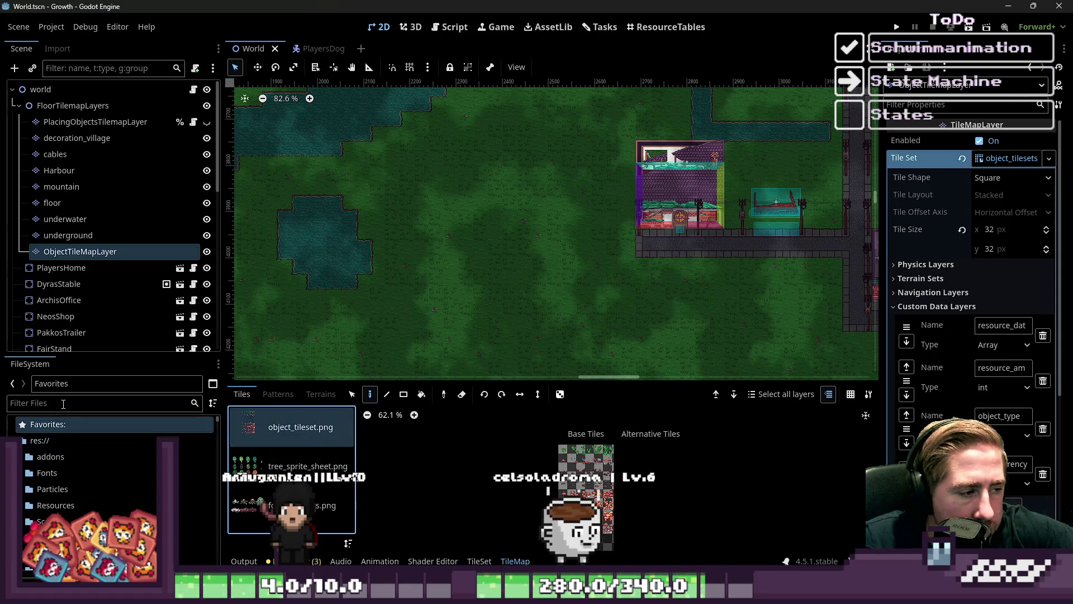
scroll(84, 471, down, 3)
scroll(84, 471, down, 3)
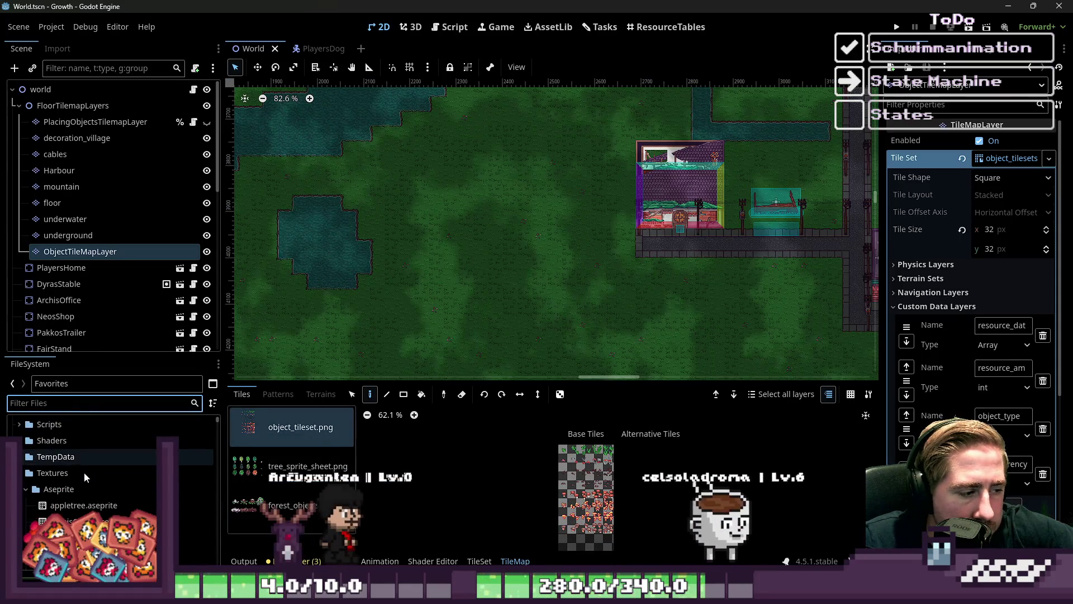
scroll(84, 472, down, 3)
click(19, 434)
click(19, 434)
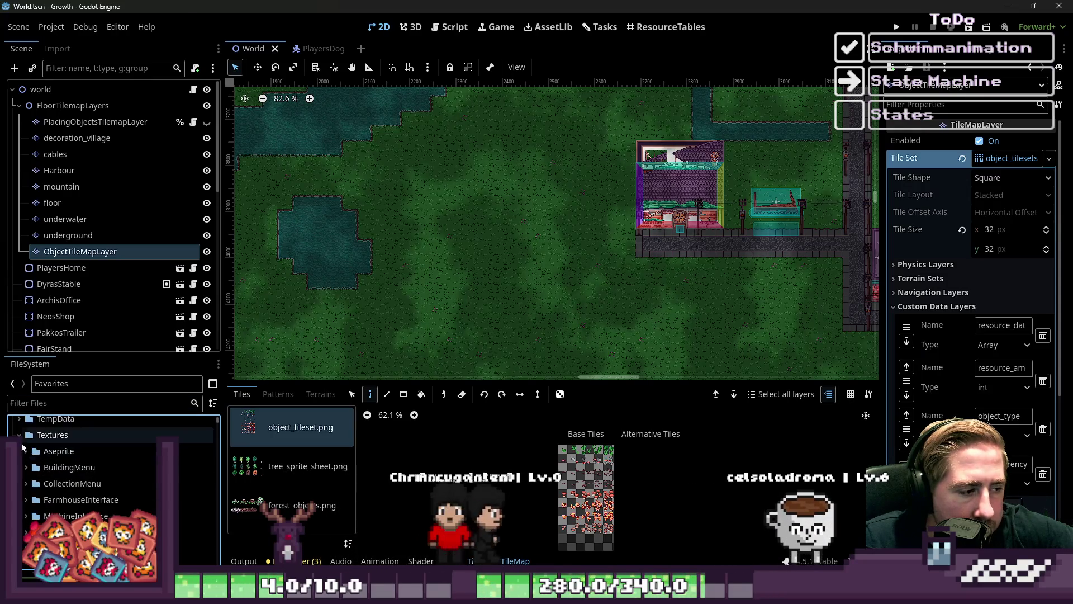
drag(49, 481, 104, 460)
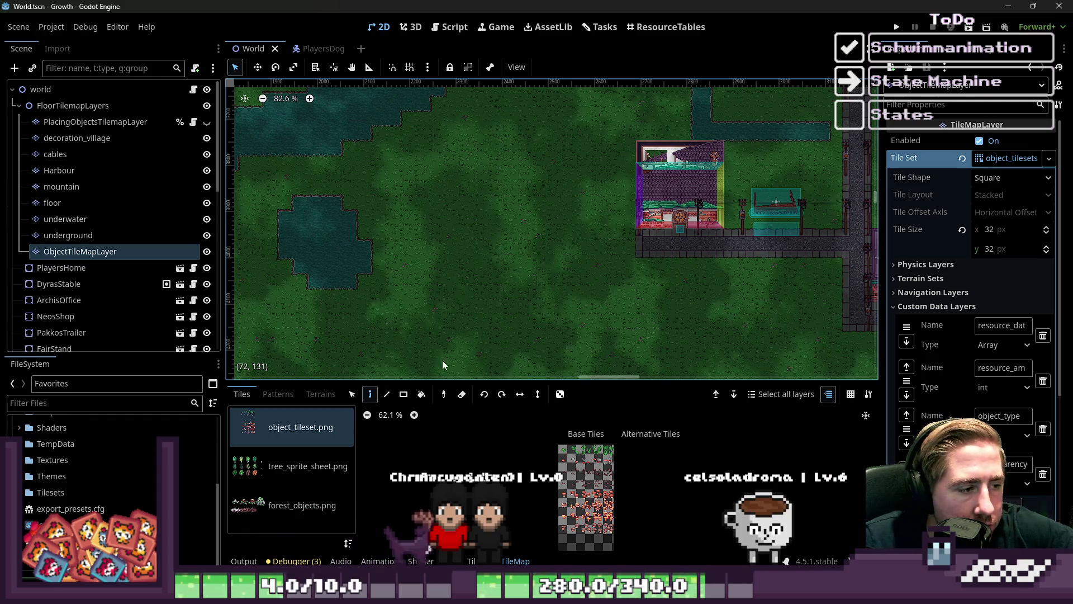
click(19, 459)
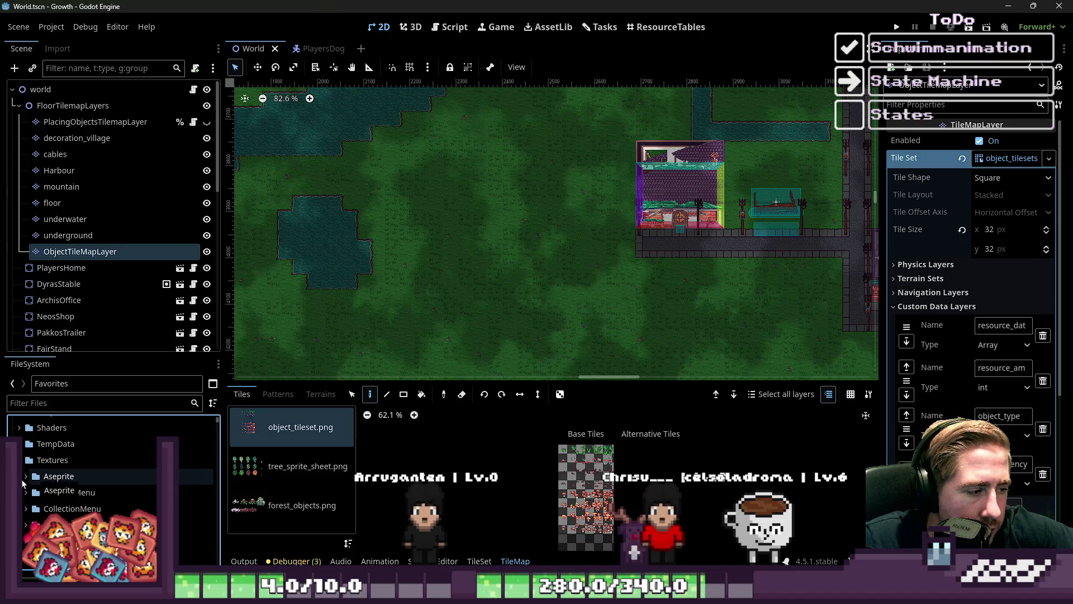
scroll(25, 483, down, 3)
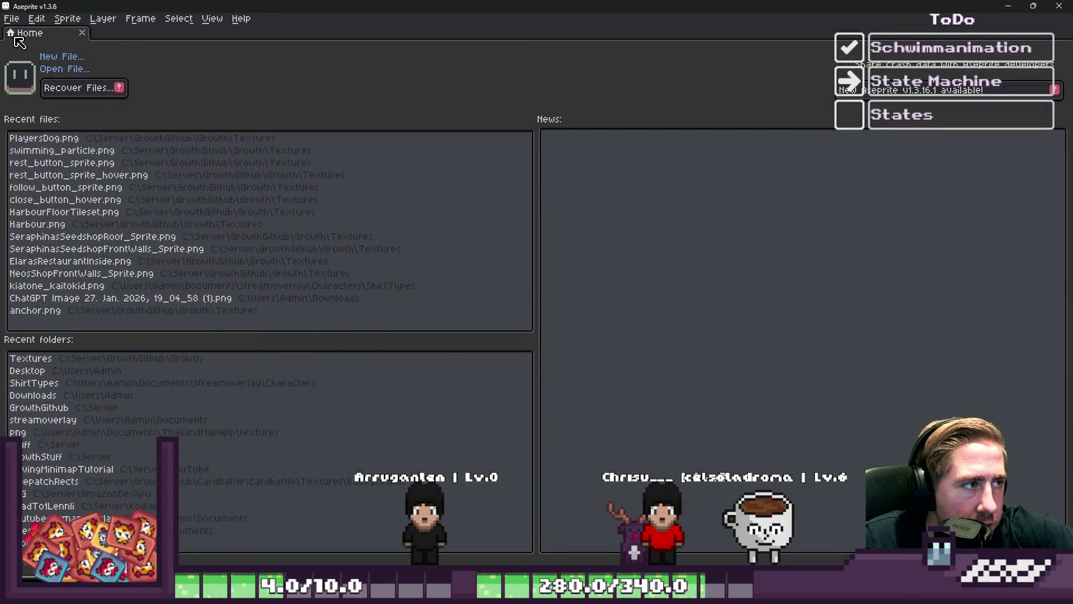
Glance at Aseprite's File menu, dismiss it, and switch back to Godot with Alt+Tab.
click(14, 19)
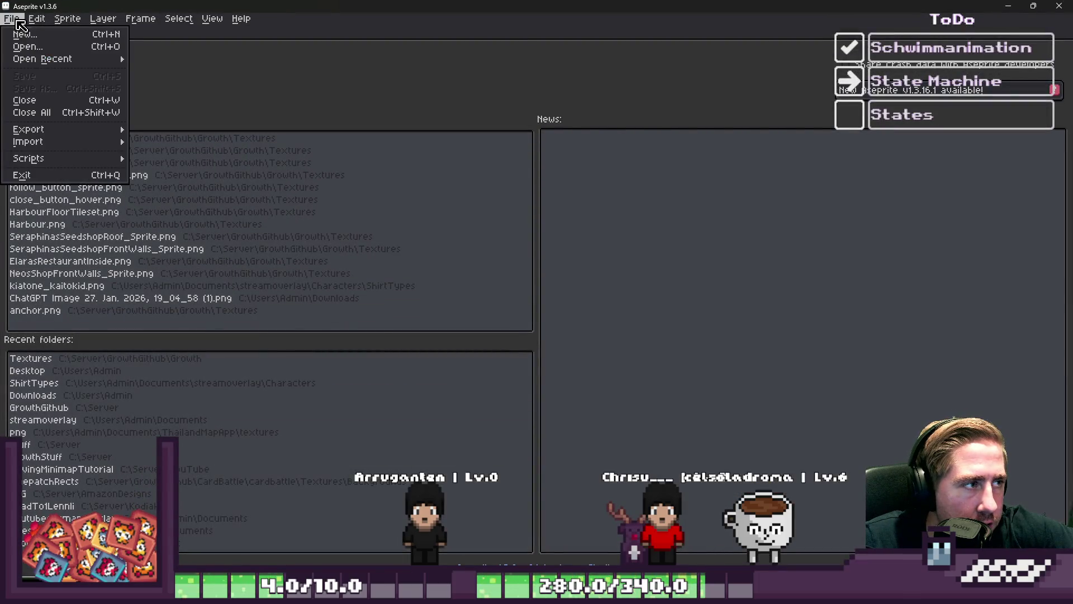
click(246, 52)
key(alt+Tab)
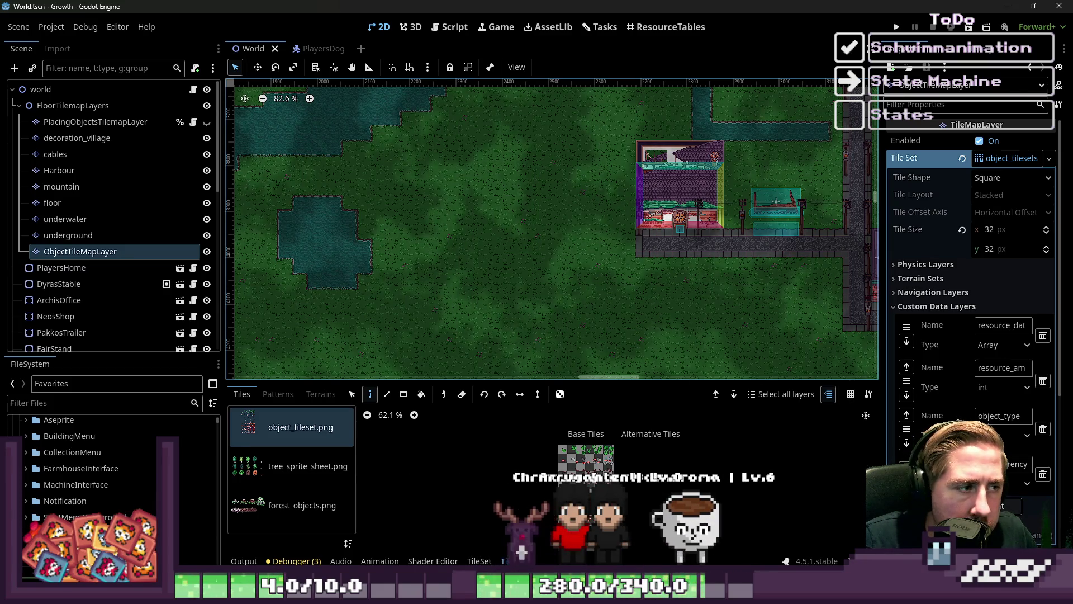
scroll(592, 471, up, 4)
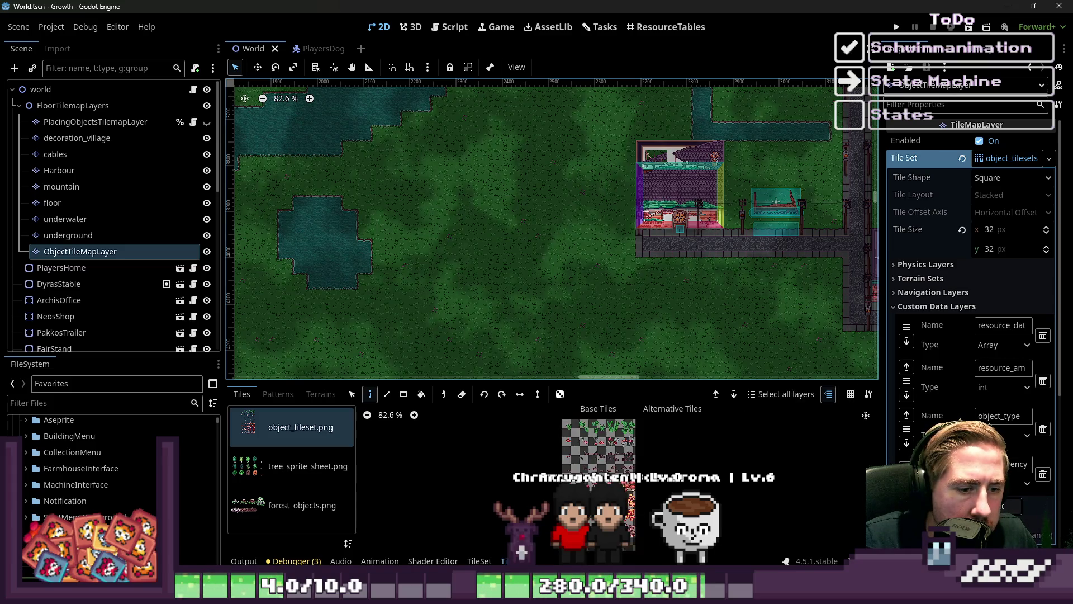
scroll(592, 471, down, 2)
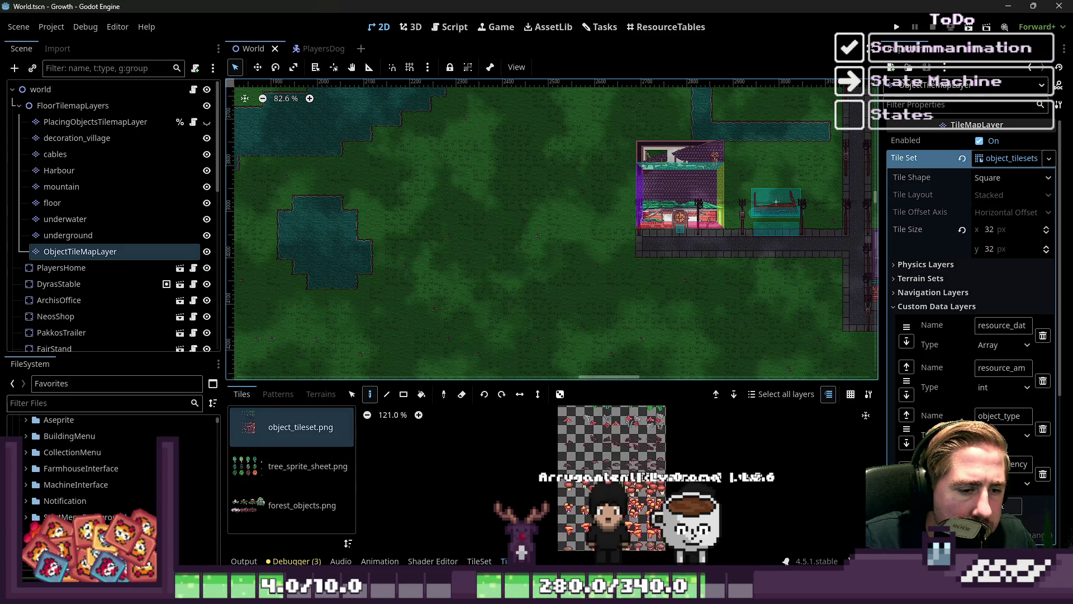
scroll(586, 497, down, 1)
scroll(586, 496, down, 2)
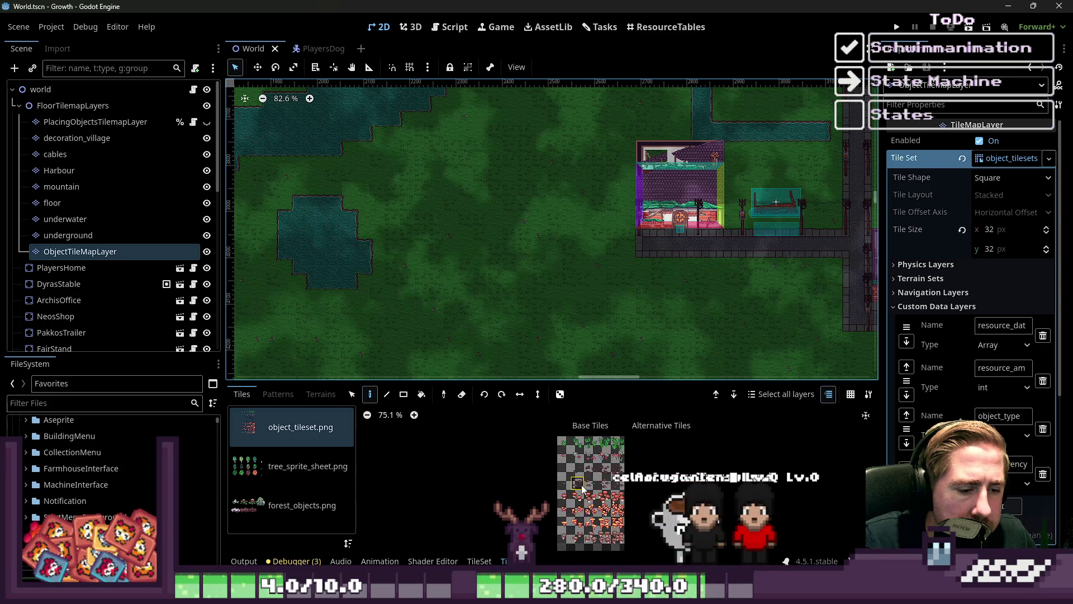
click(454, 28)
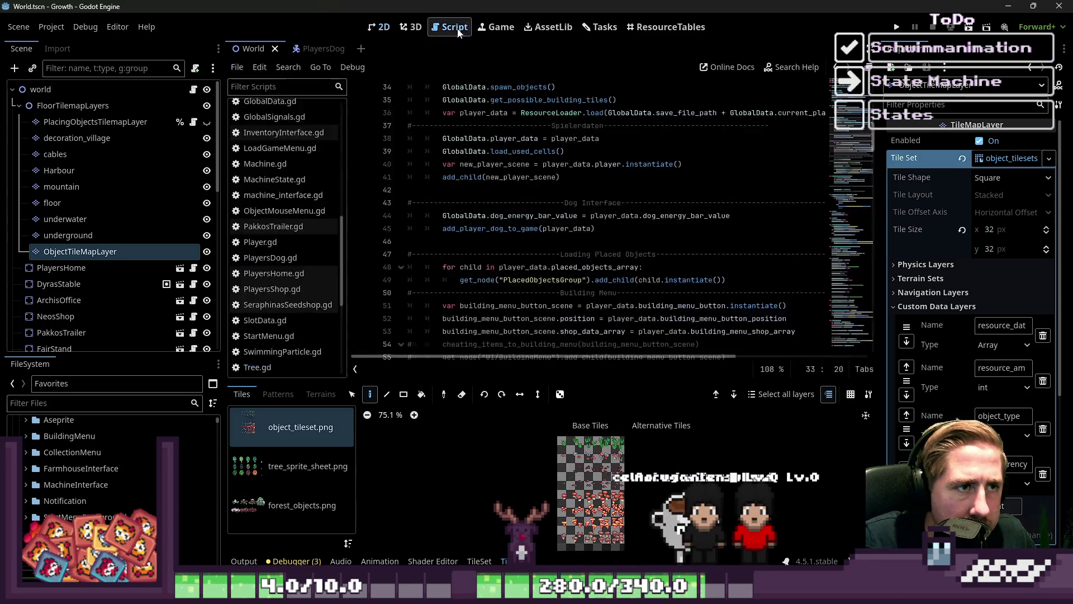
click(595, 33)
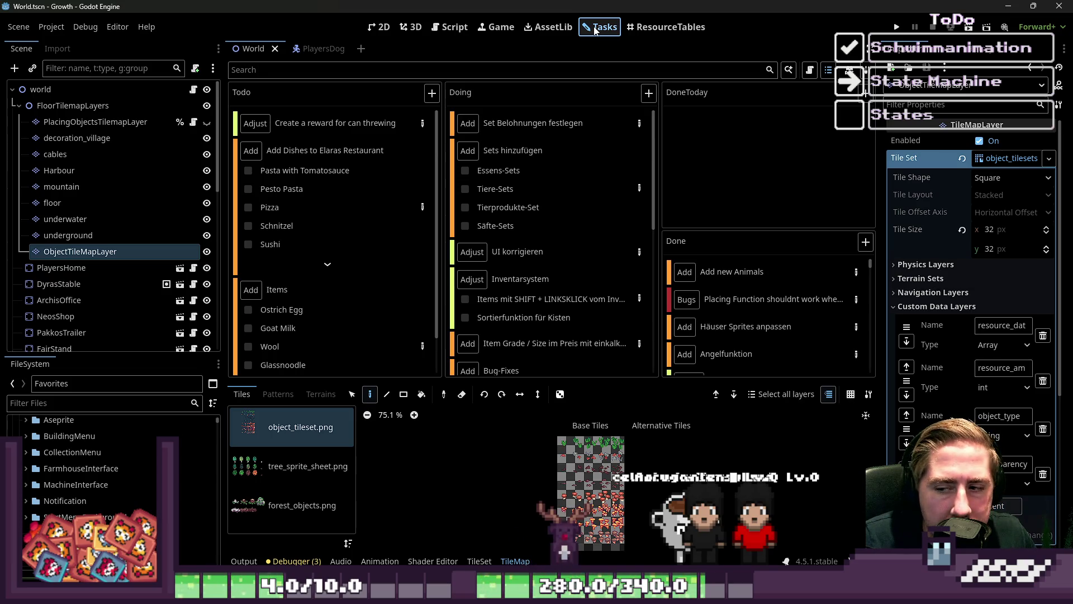
click(631, 31)
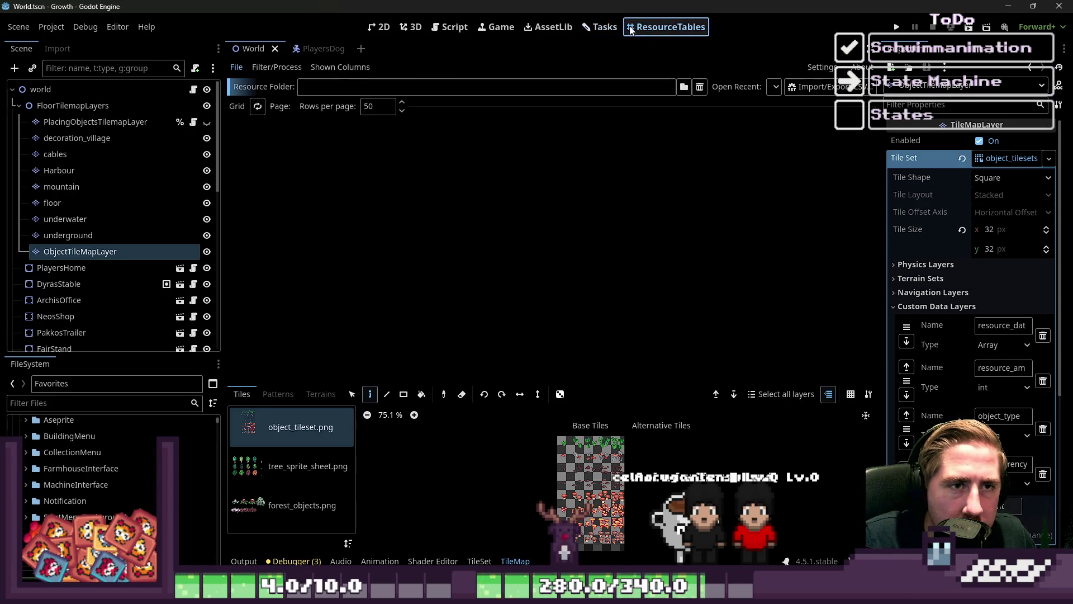
click(413, 27)
click(450, 28)
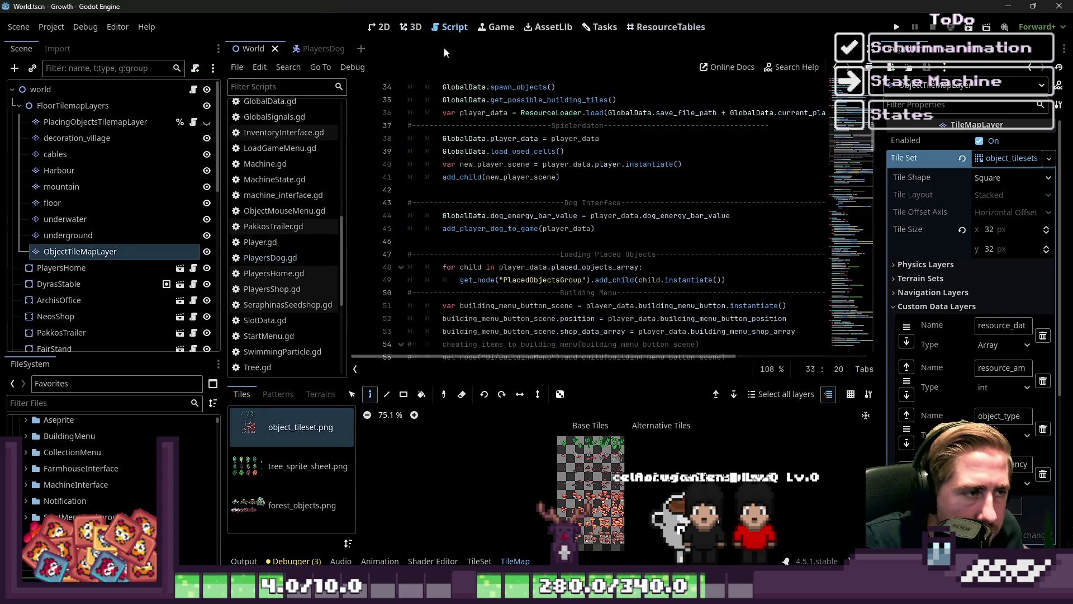
click(304, 261)
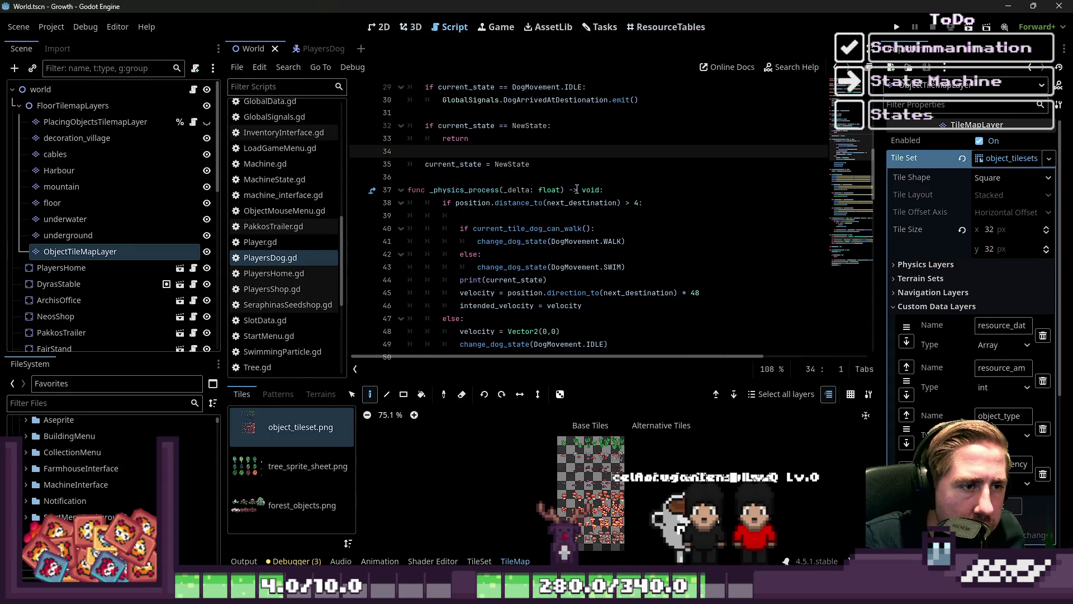
click(378, 27)
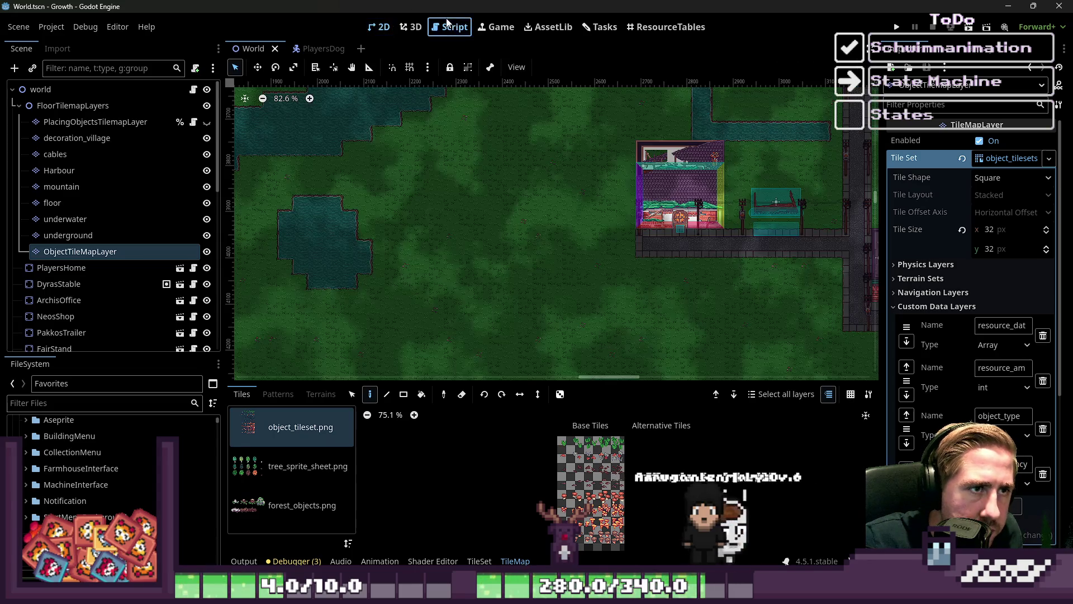
click(450, 27)
click(379, 29)
Return to the 2D world view and filter the project files for 'players'.
click(450, 27)
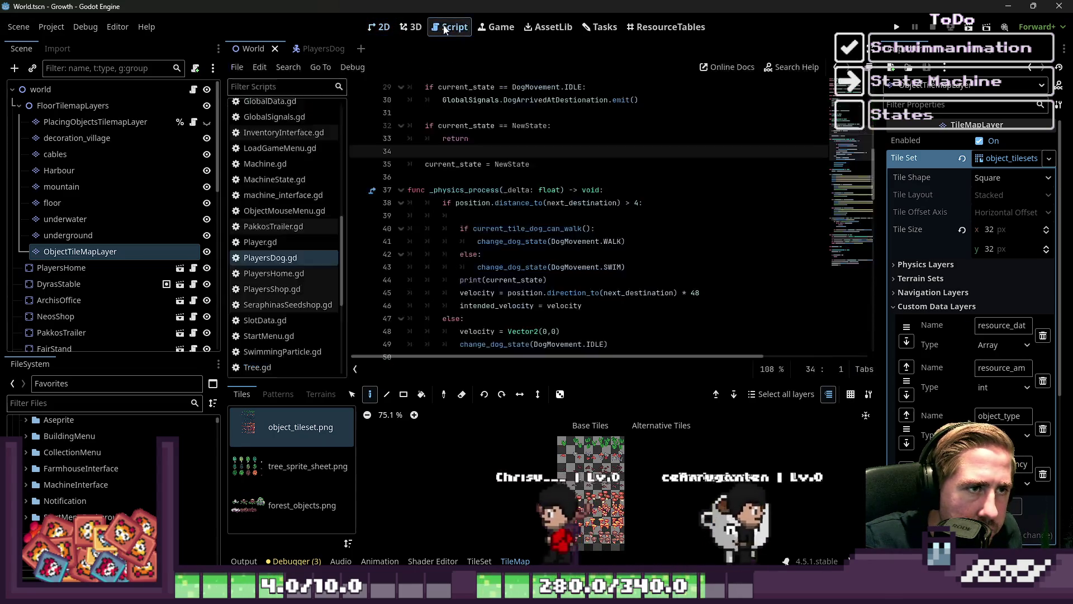
click(378, 27)
scroll(129, 280, down, 5)
scroll(78, 123, up, 5)
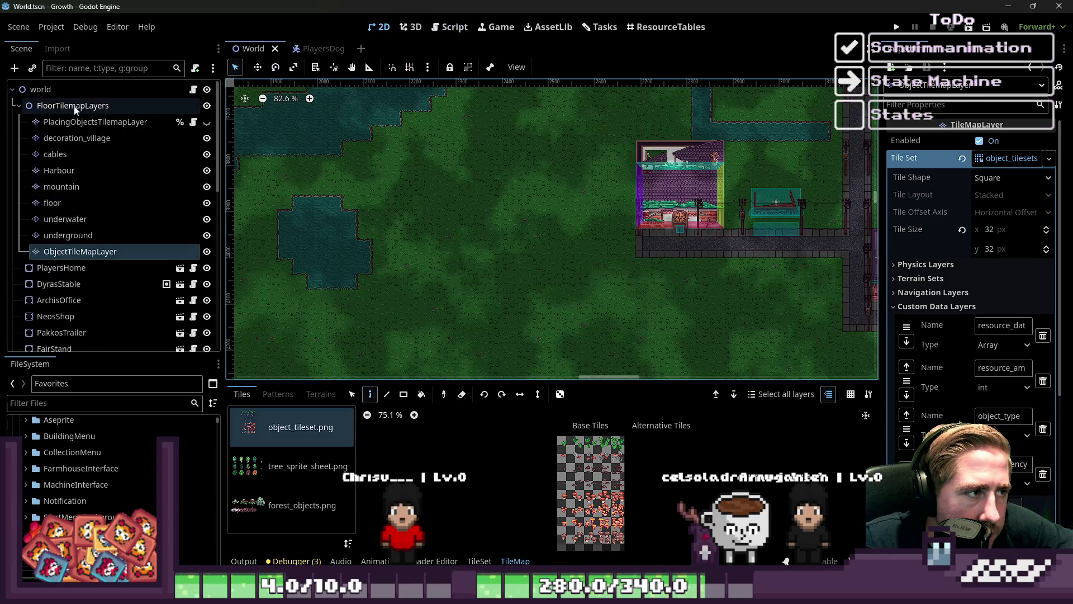
click(31, 400)
text(pl)
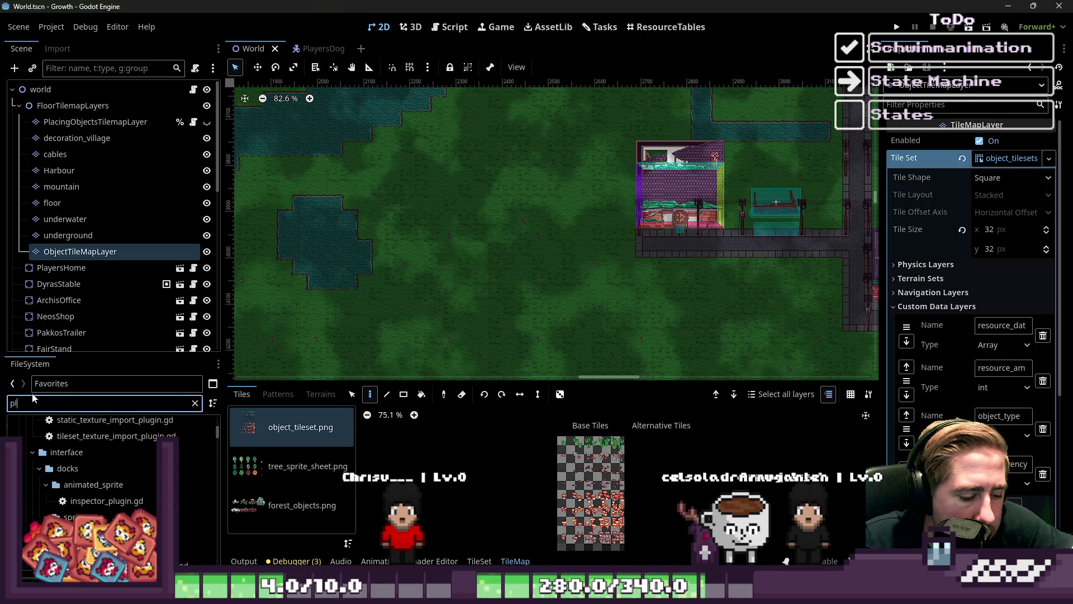
text(ayers)
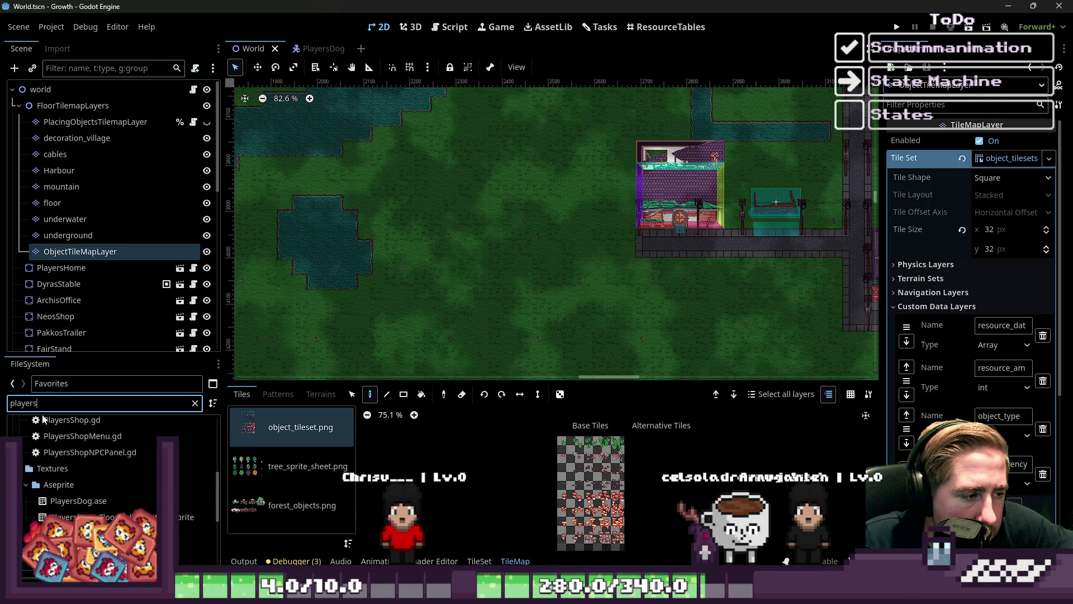
scroll(67, 458, up, 6)
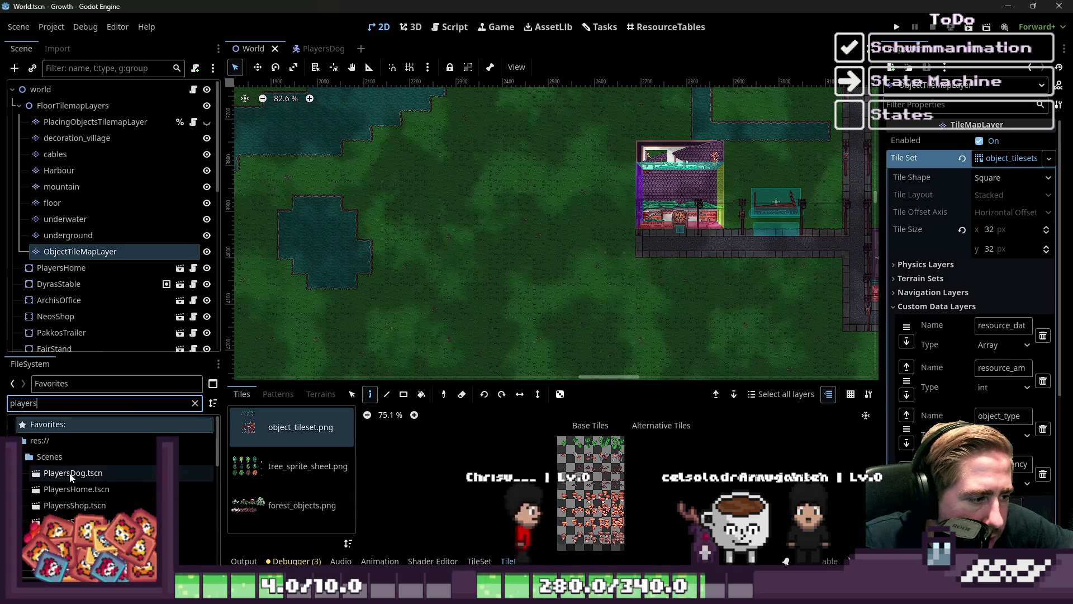
Drop a PlayersDog.tscn instance onto the open grass, undoing and re-placing it.
drag(92, 478, 563, 301)
scroll(558, 306, up, 5)
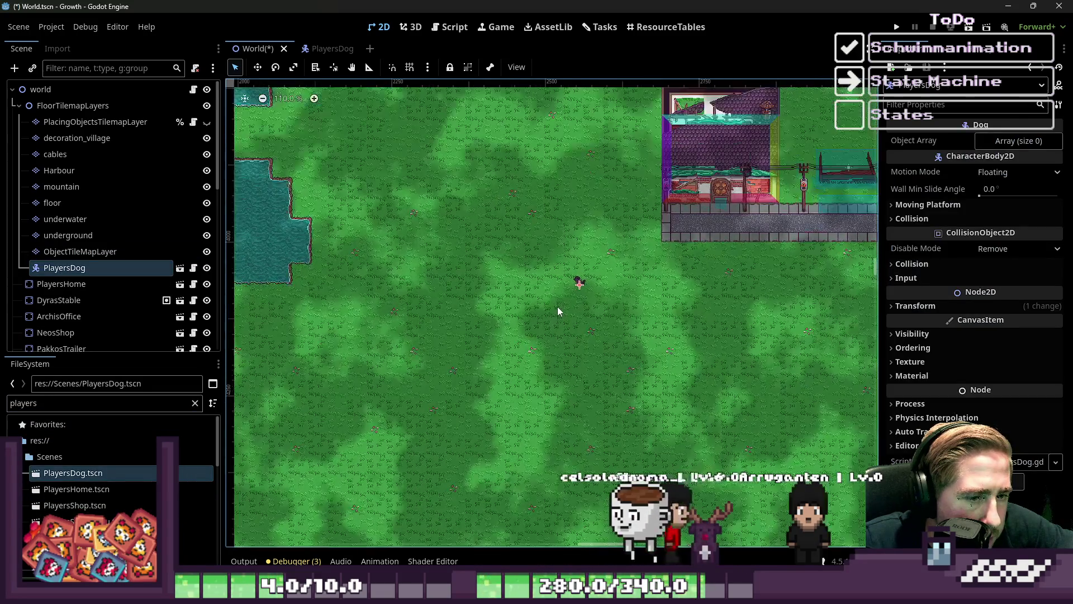
scroll(576, 311, up, 2)
key(ctrl+z)
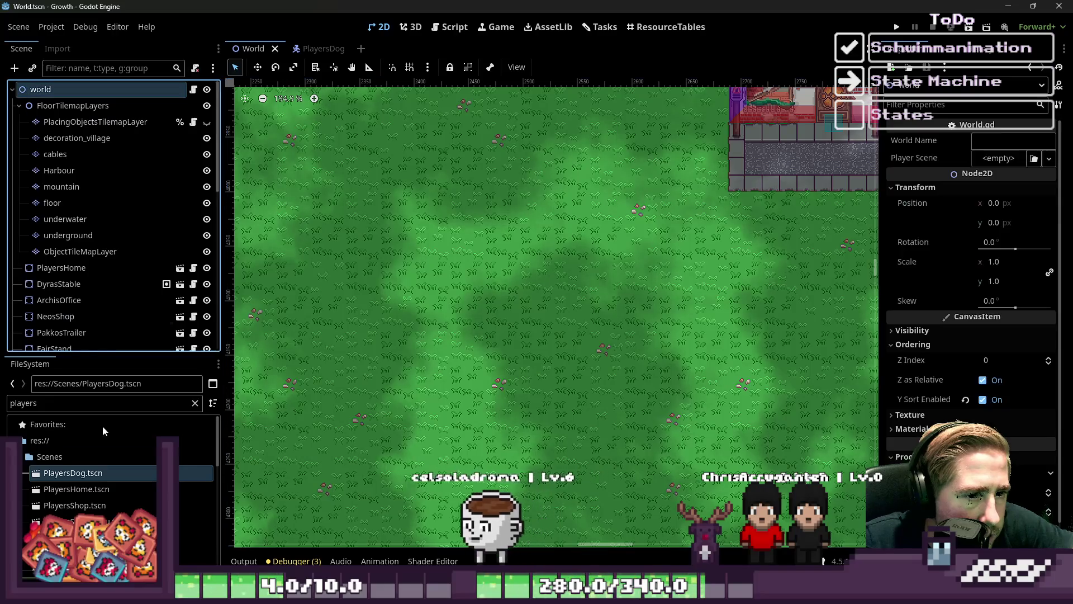
mouse_move(54, 480)
mouse_down()
mouse_move(606, 299)
mouse_move(613, 313)
mouse_up()
scroll(617, 321, up, 2)
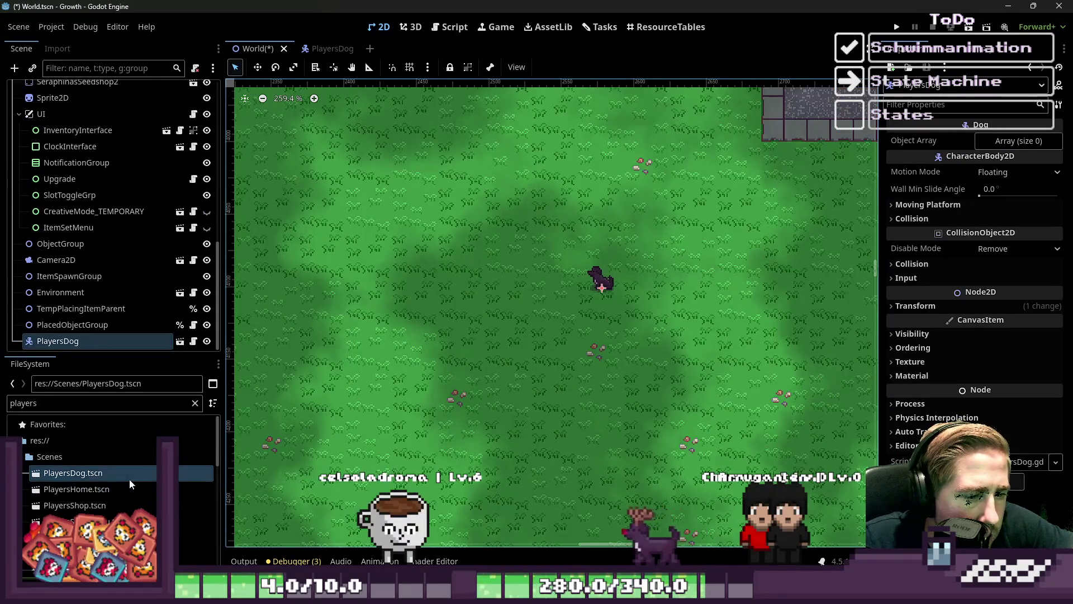
scroll(100, 480, down, 5)
Change the file filter to 'player' and pick Player.tscn from the results.
click(98, 402)
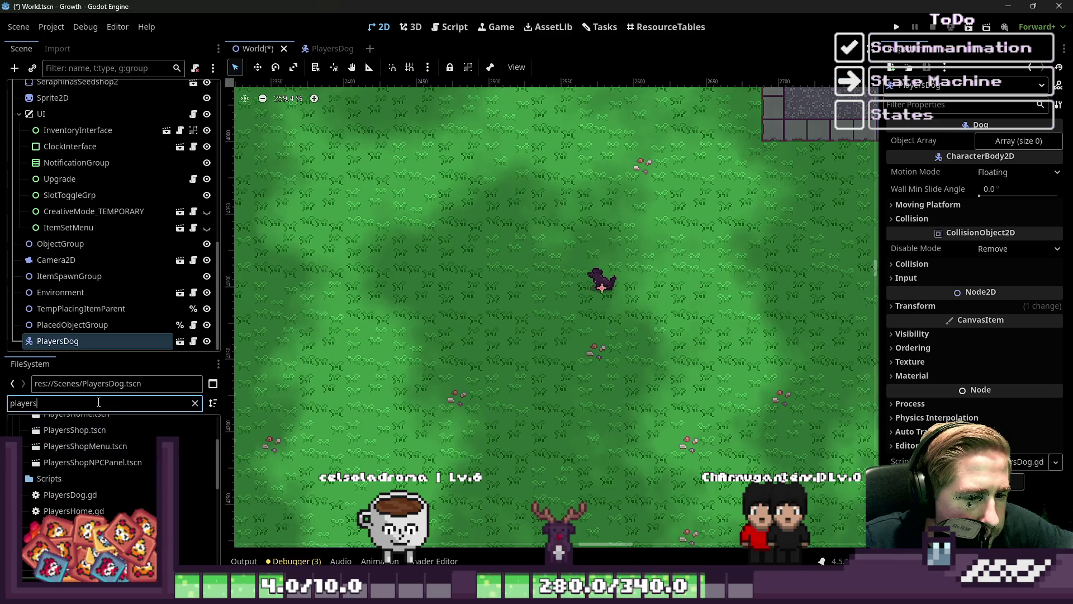
key(BackSpace)
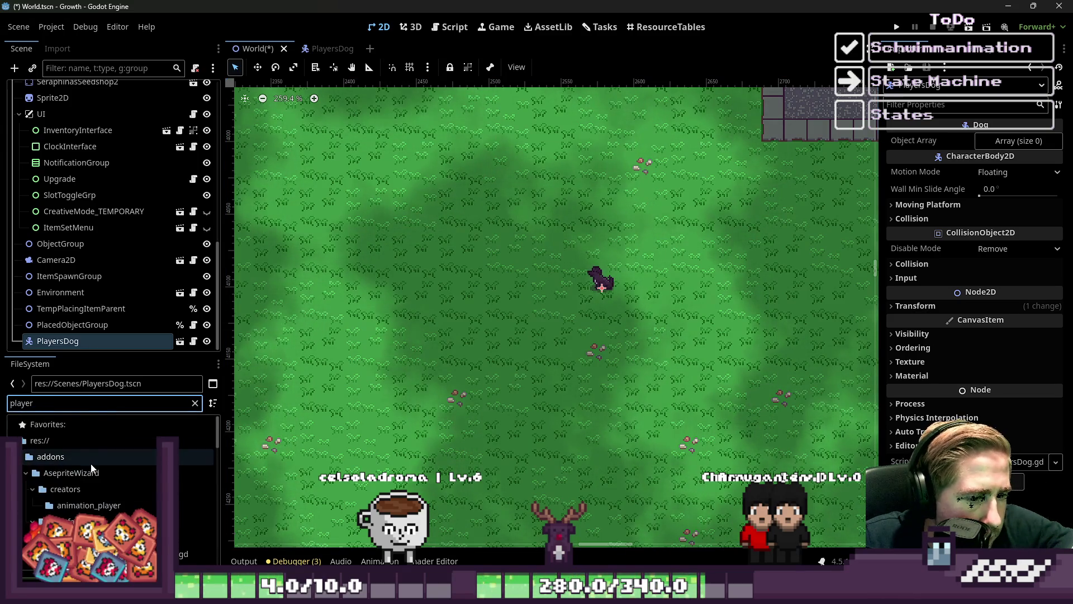
scroll(89, 464, down, 3)
click(78, 484)
Drop a Player instance into the world and paint a large brown tree on the object layer.
drag(89, 484, 570, 246)
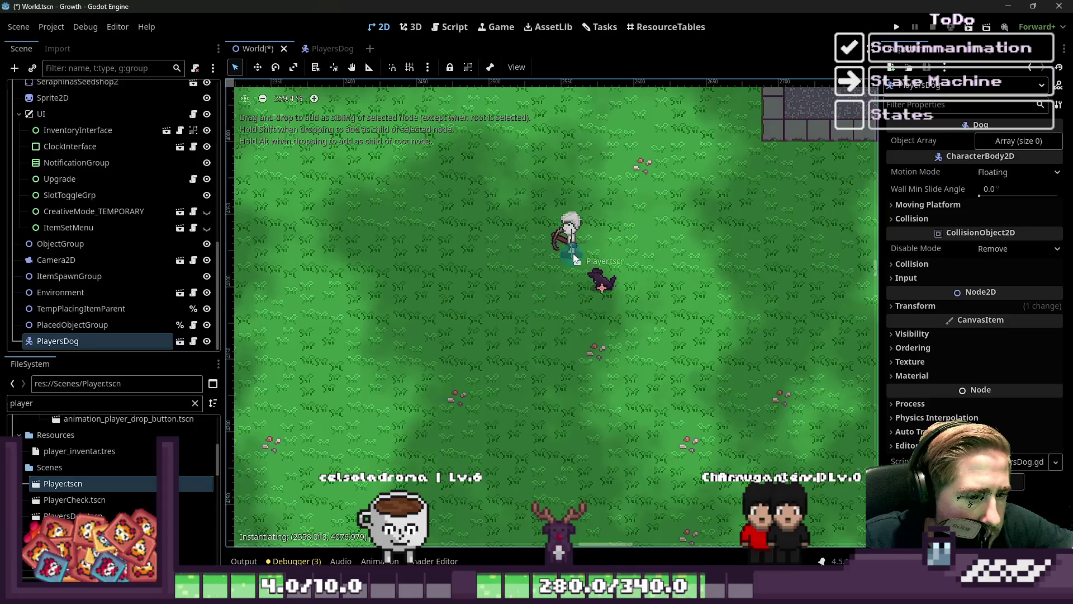
click(569, 289)
scroll(569, 290, up, 2)
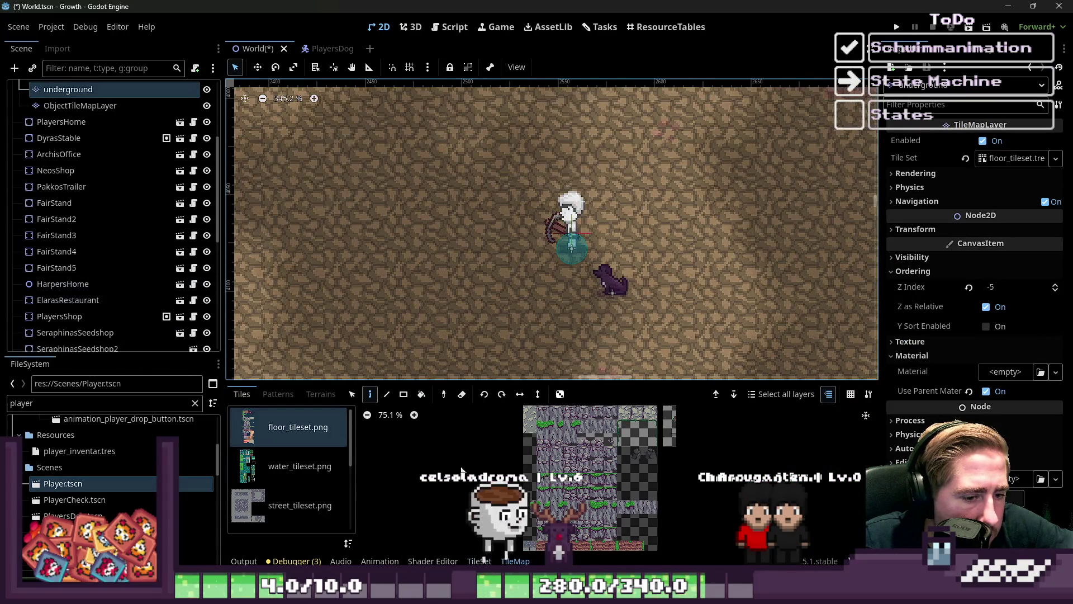
scroll(128, 253, up, 5)
click(80, 254)
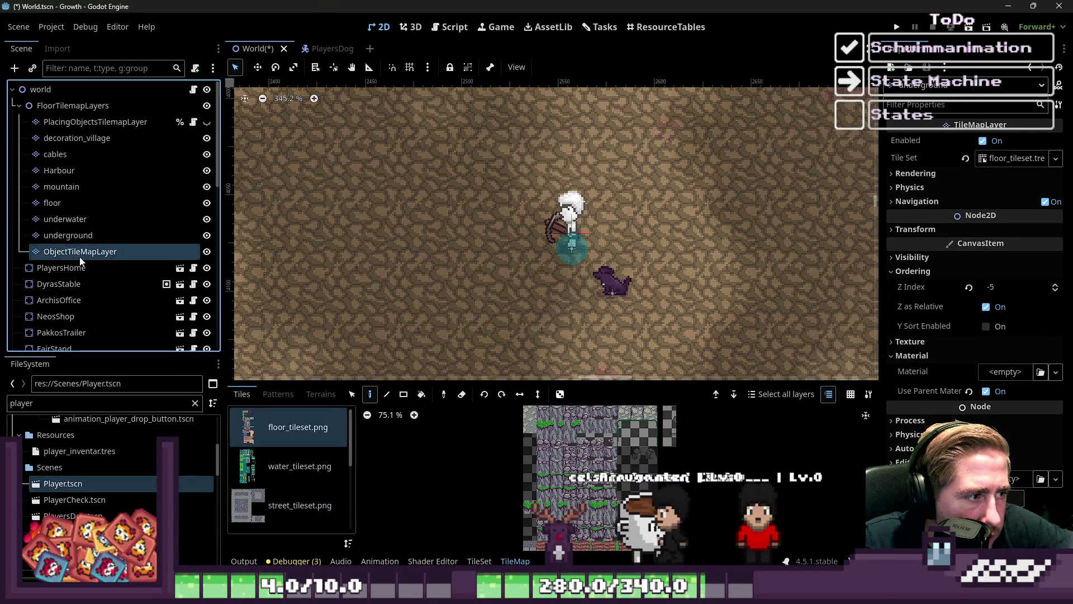
scroll(627, 455, up, 2)
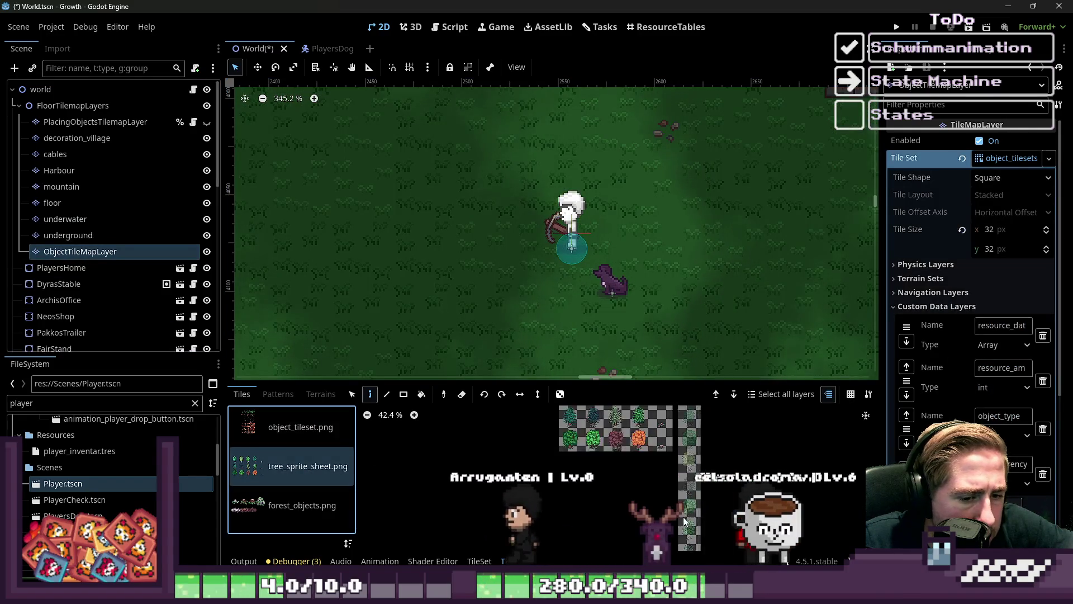
click(434, 294)
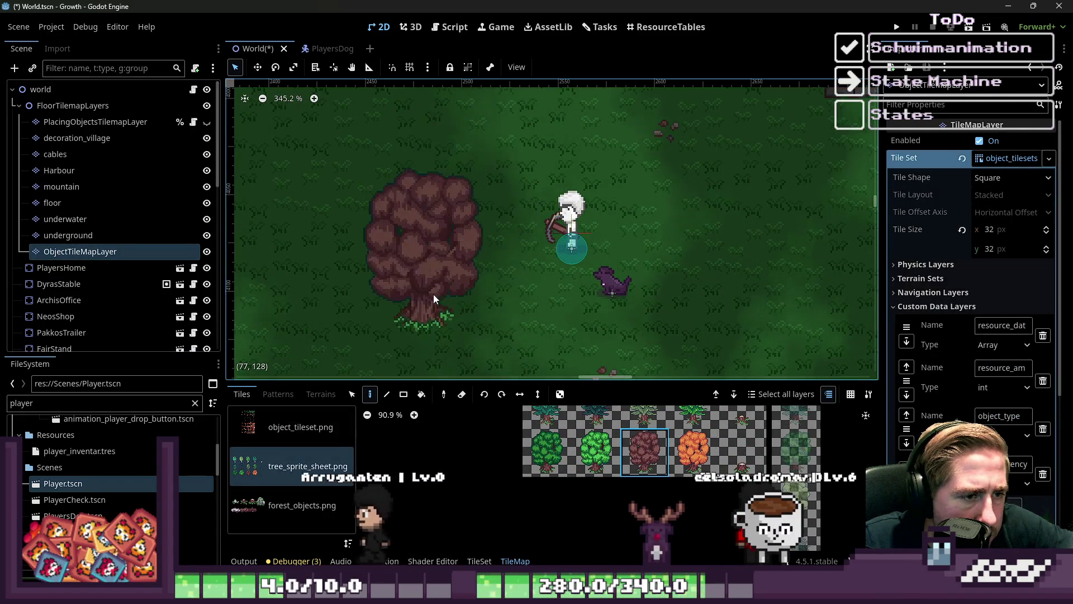
Paint a mushroom loot tile from object_tileset.png below the player, then select the World root.
click(302, 505)
click(278, 428)
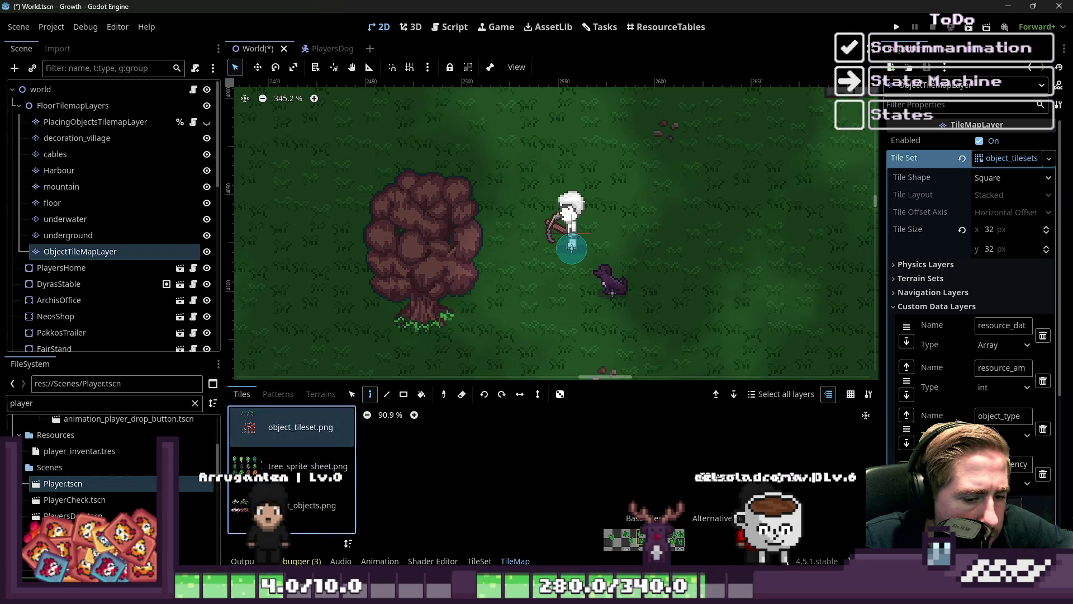
scroll(617, 442, up, 2)
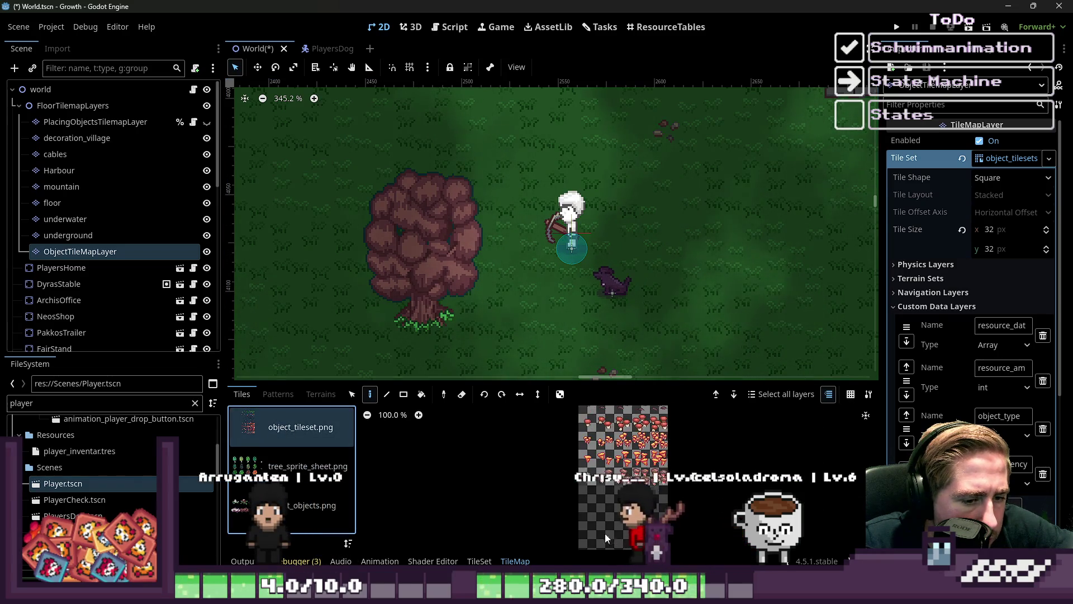
scroll(621, 441, up, 8)
click(666, 434)
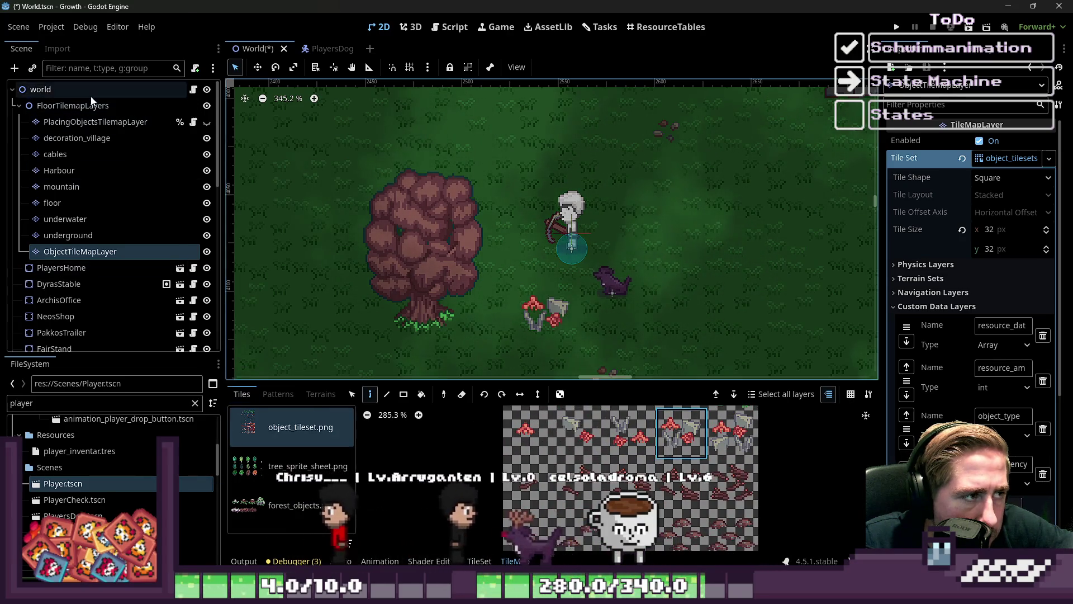
click(40, 89)
scroll(502, 288, up, 6)
Check PlayersDog's transform values and drag the dog under the tree.
mouse_move(653, 277)
mouse_down()
mouse_move(658, 285)
mouse_move(530, 327)
mouse_up()
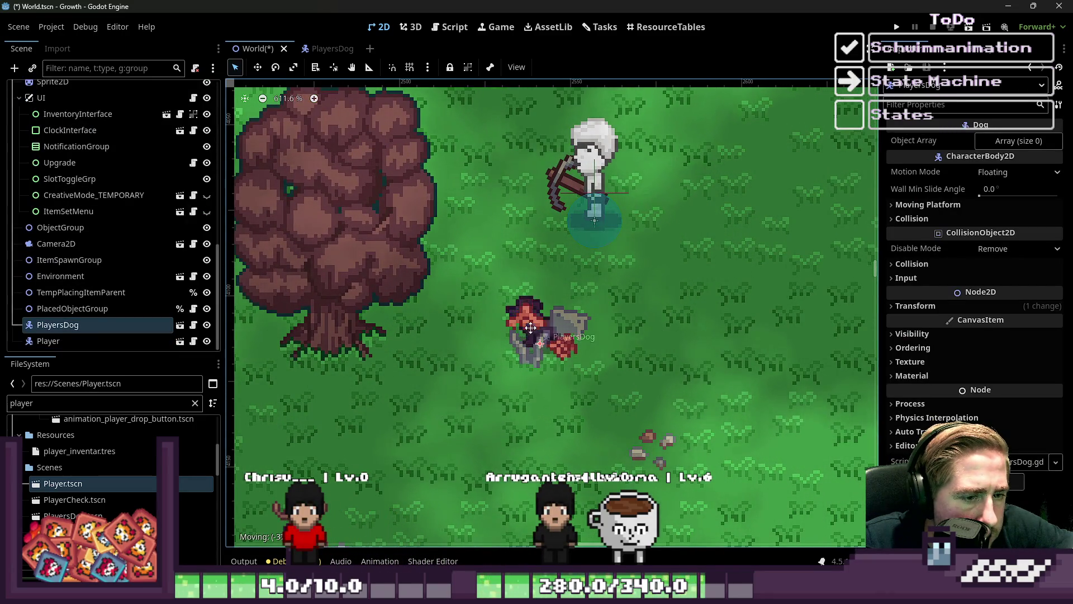
right_click(309, 356)
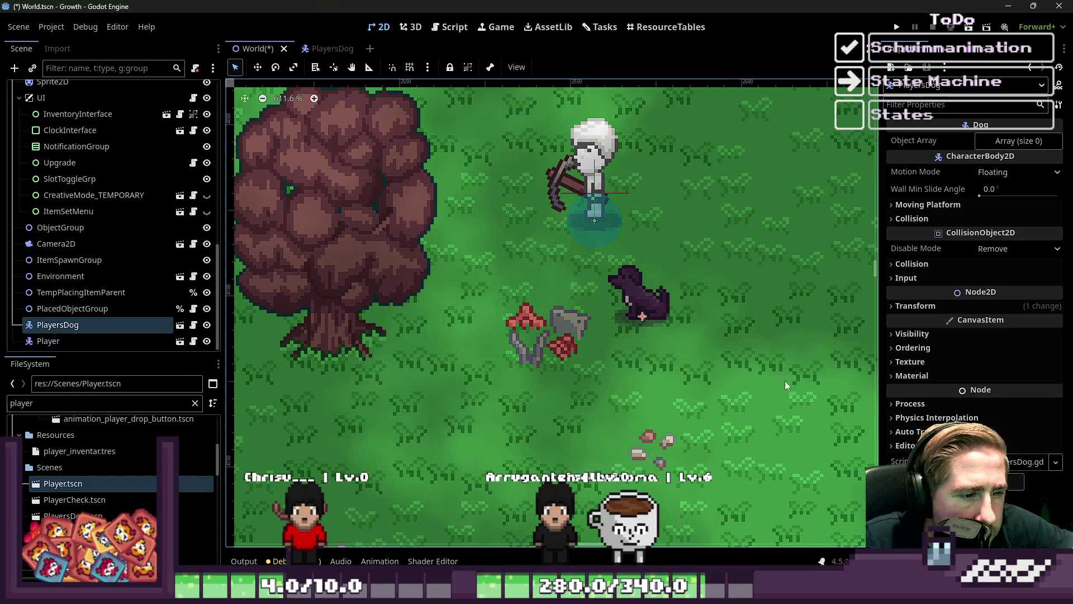
click(976, 305)
click(975, 304)
click(968, 267)
click(967, 266)
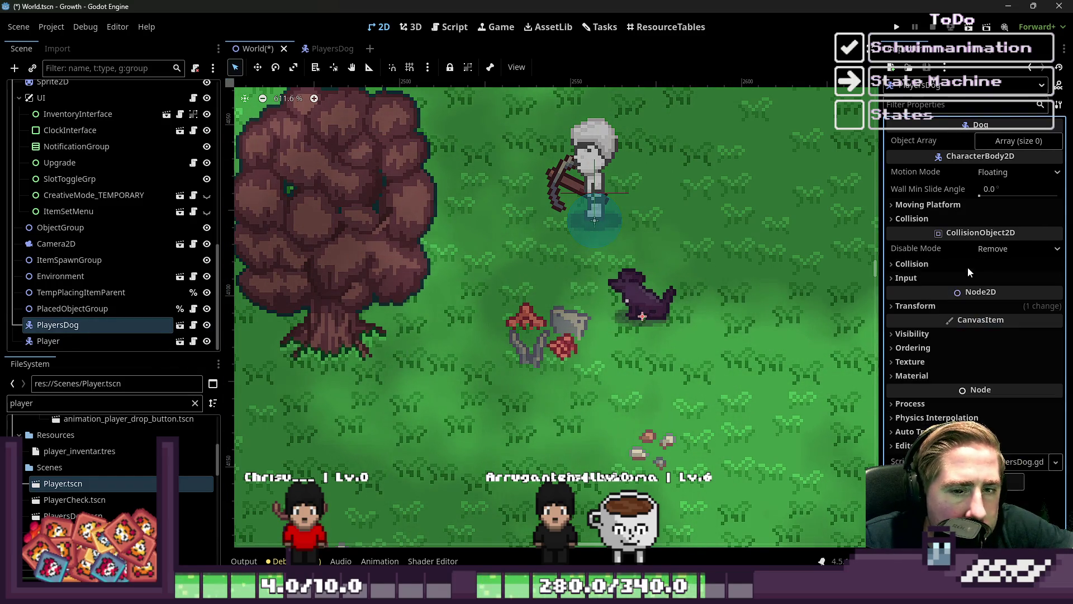
mouse_move(625, 309)
mouse_down()
mouse_move(570, 221)
mouse_move(342, 329)
mouse_move(352, 354)
mouse_move(386, 334)
mouse_move(641, 302)
mouse_move(466, 243)
mouse_move(328, 370)
mouse_move(690, 326)
mouse_up()
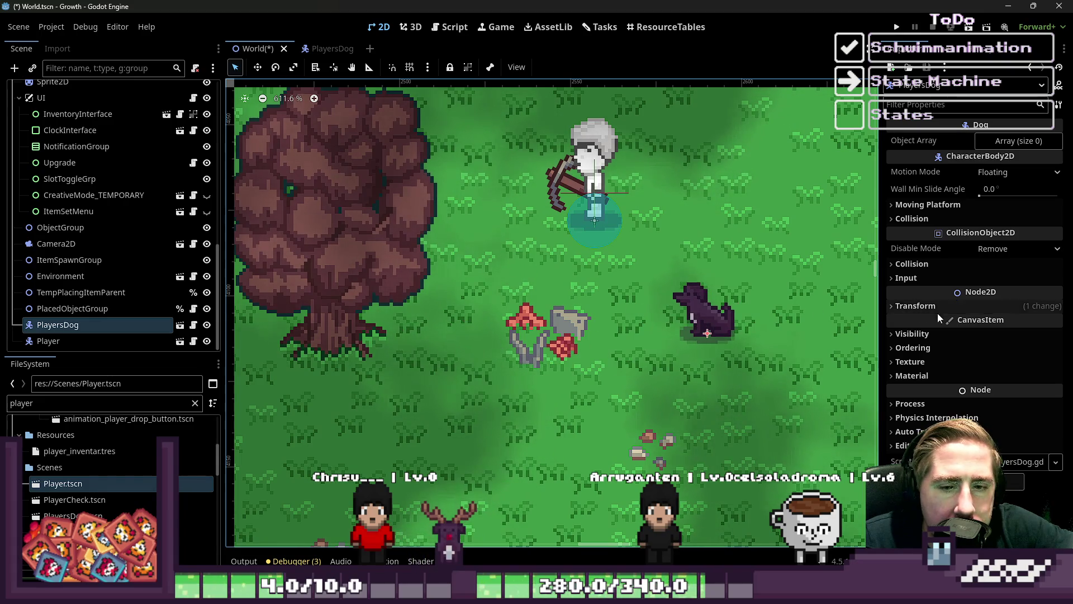
Set PlayersDog's Ordering Z Index to 1 and place it beside the tree trunk.
click(946, 347)
click(1055, 361)
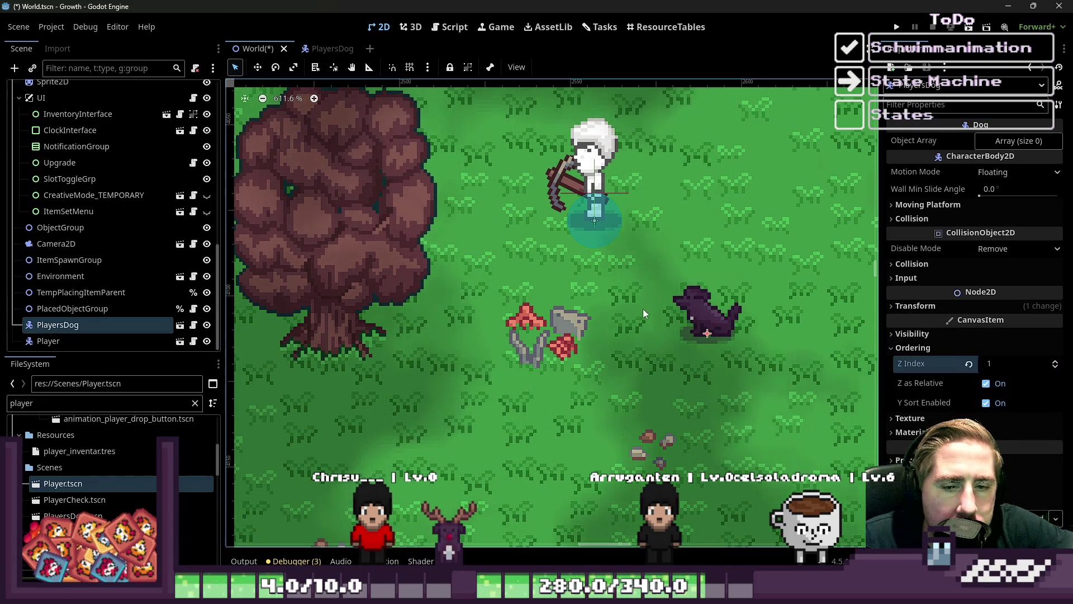
mouse_move(684, 314)
mouse_down()
mouse_move(434, 341)
mouse_move(333, 330)
mouse_move(314, 300)
mouse_move(307, 347)
mouse_move(318, 343)
mouse_up()
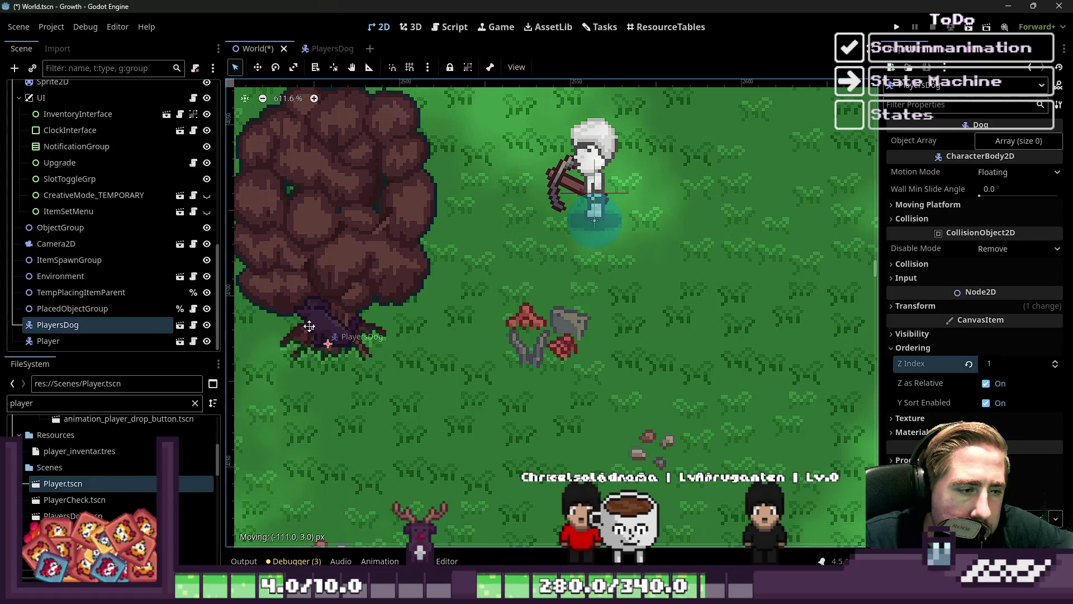
mouse_move(310, 323)
mouse_down()
mouse_move(362, 306)
mouse_move(359, 317)
mouse_move(369, 296)
mouse_move(307, 292)
mouse_move(247, 329)
mouse_move(420, 330)
mouse_move(534, 290)
mouse_move(520, 340)
mouse_move(523, 313)
mouse_move(529, 320)
mouse_move(592, 198)
mouse_move(584, 179)
mouse_move(575, 185)
mouse_move(569, 140)
mouse_move(572, 179)
mouse_up()
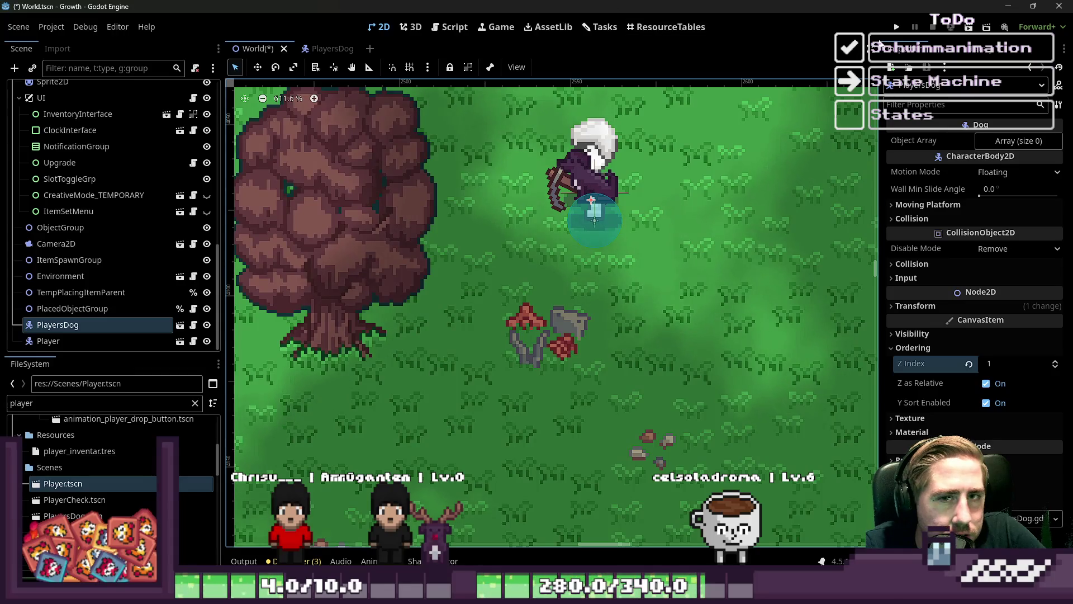
Run the game, start a New Game as 'sd', and inspect the crashing InventoryInterface.gd line.
click(896, 28)
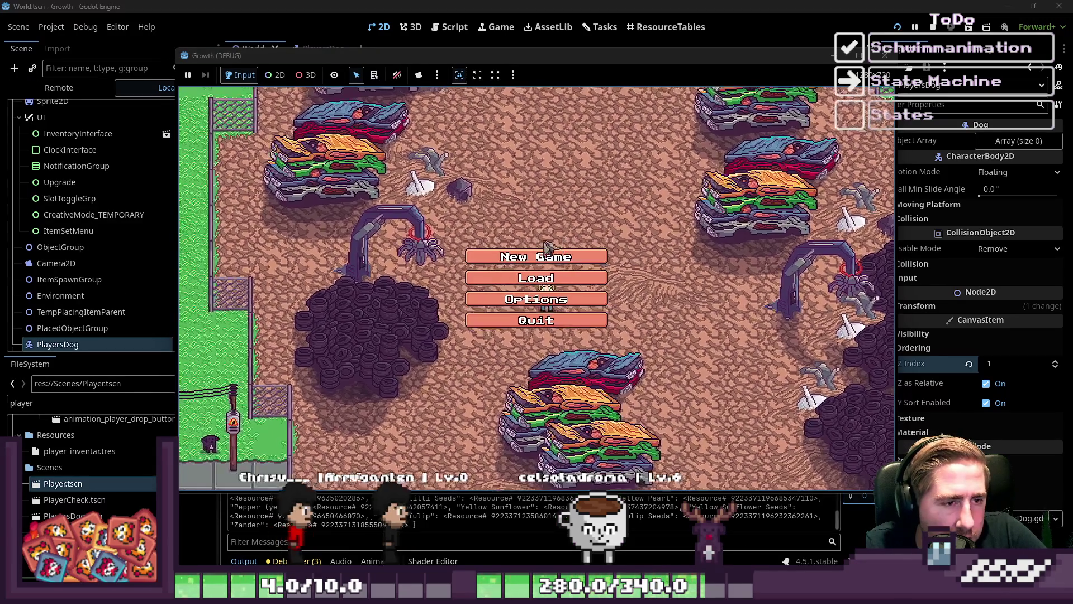
click(539, 252)
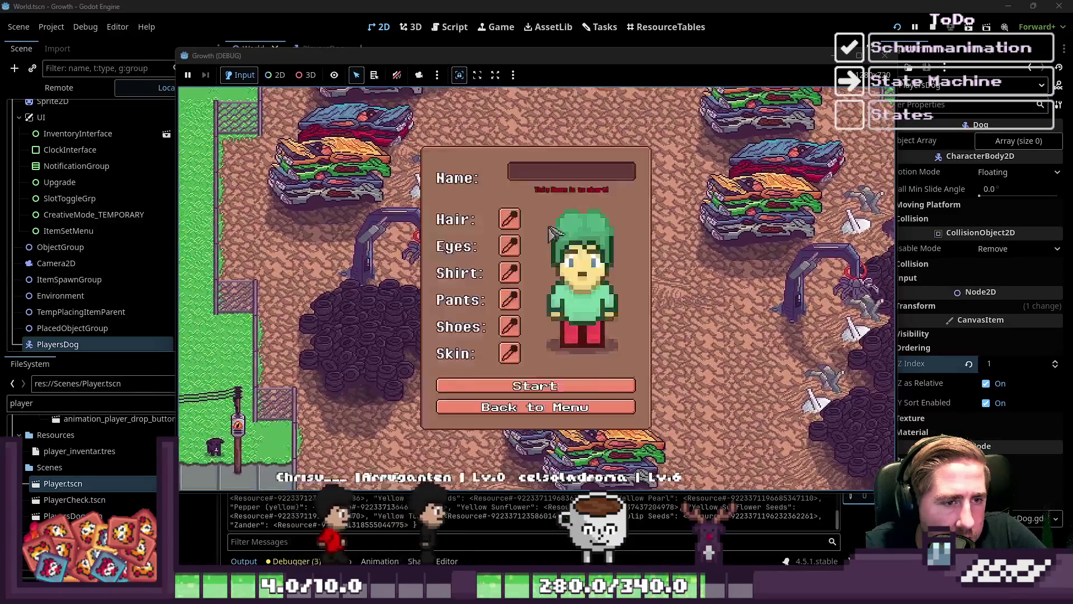
text(sd)
click(537, 386)
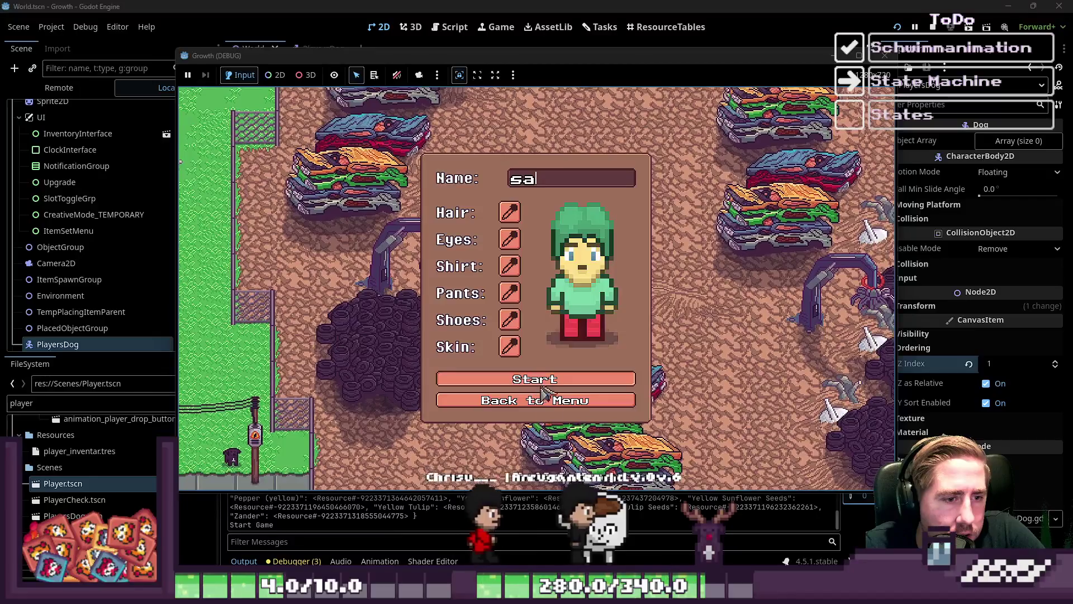
click(582, 189)
scroll(568, 207, up, 3)
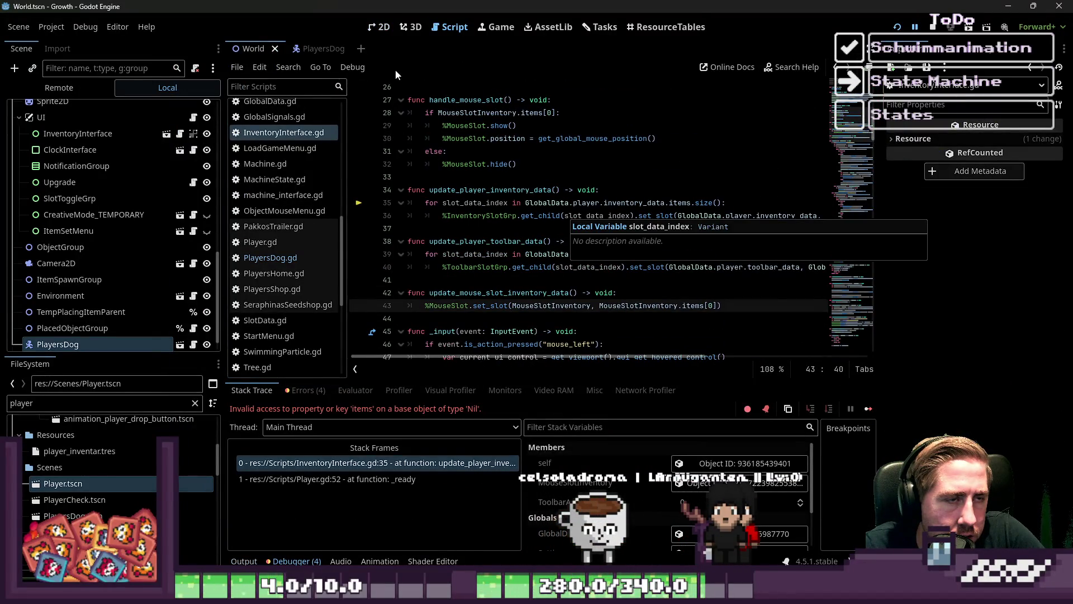
Back in the 2D world, enable Editable Children on PlayersDog.
click(380, 27)
mouse_move(577, 192)
mouse_down()
mouse_move(584, 214)
mouse_move(576, 191)
mouse_up()
click(78, 325)
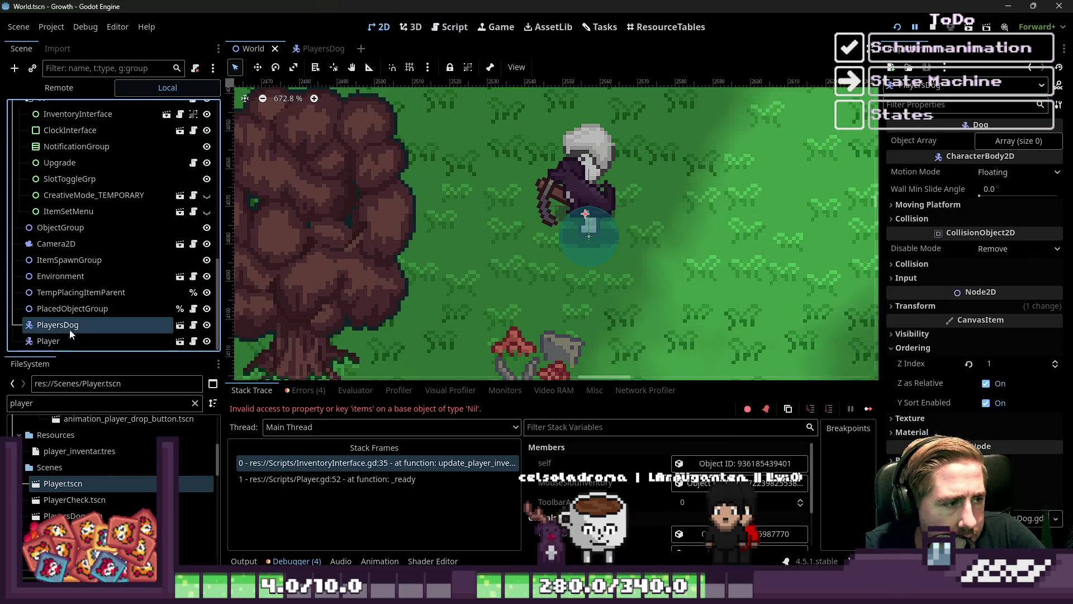
right_click(89, 325)
click(134, 462)
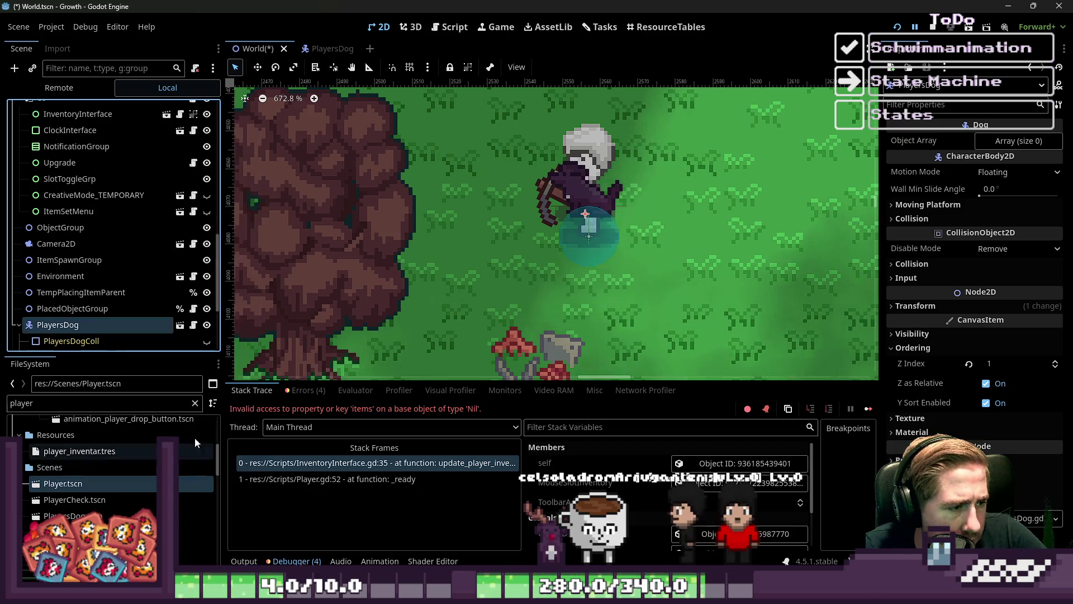
scroll(84, 279, down, 4)
click(88, 266)
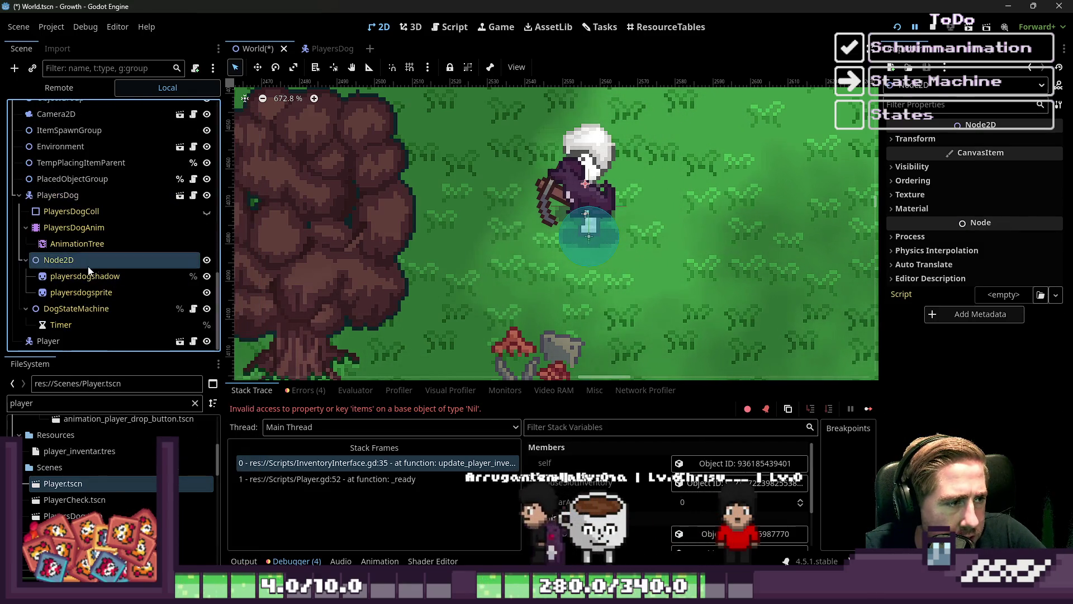
Set the playersdogsprite Offset y to 0 instead of -16.
mouse_move(551, 202)
mouse_down()
mouse_move(551, 222)
mouse_move(547, 207)
mouse_up()
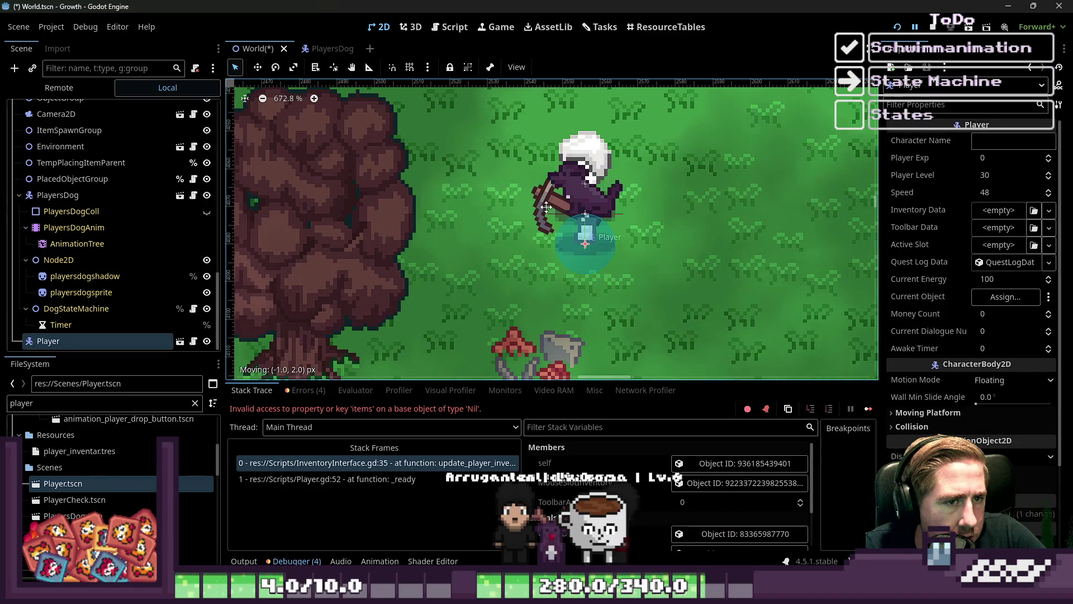
click(76, 308)
click(66, 276)
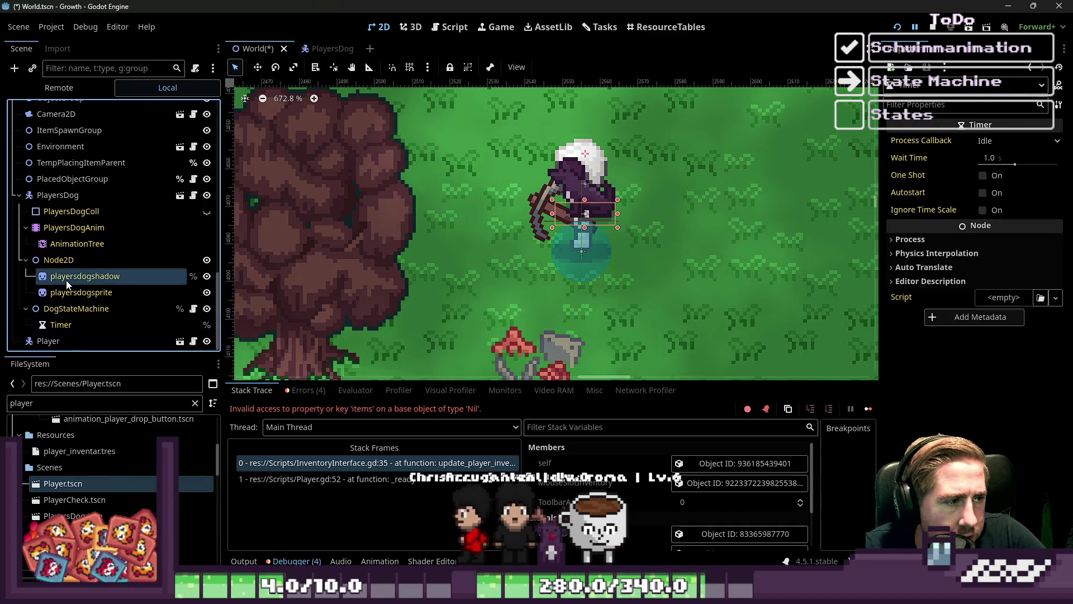
ctrl+click(63, 293)
click(908, 174)
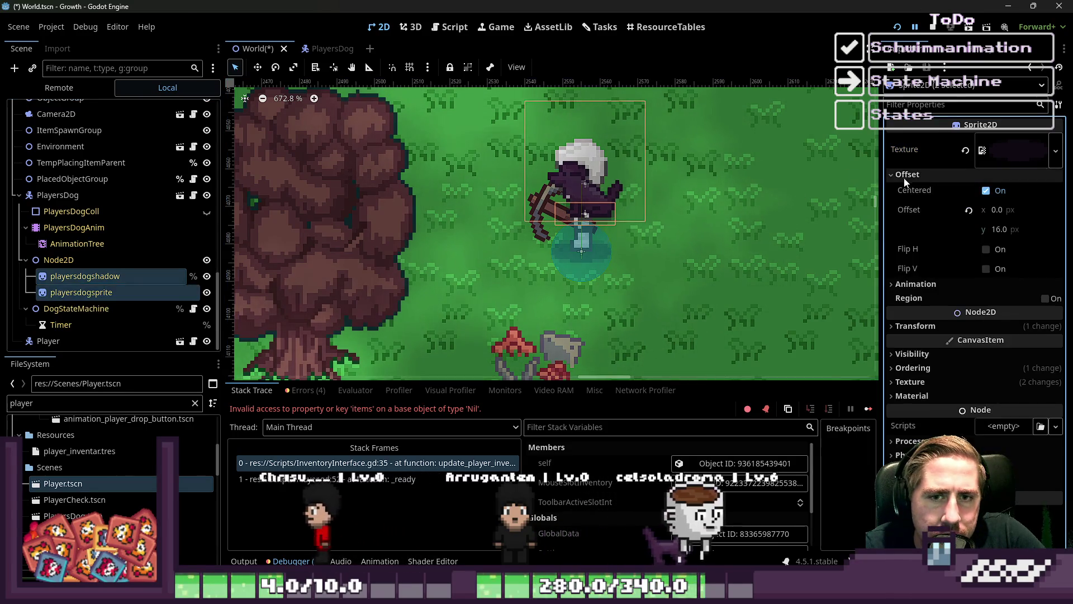
click(116, 277)
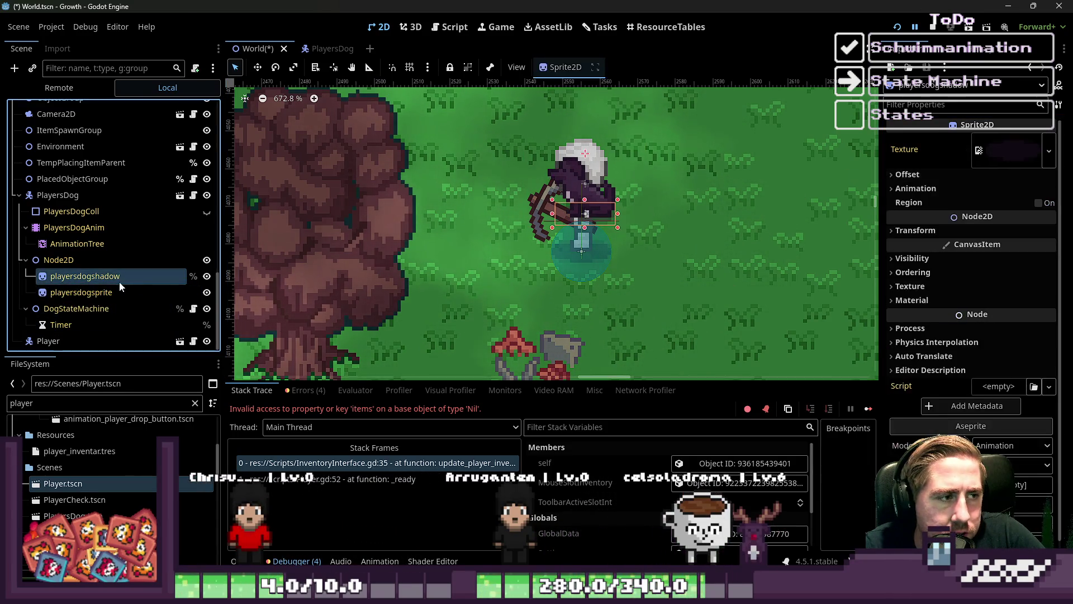
click(148, 293)
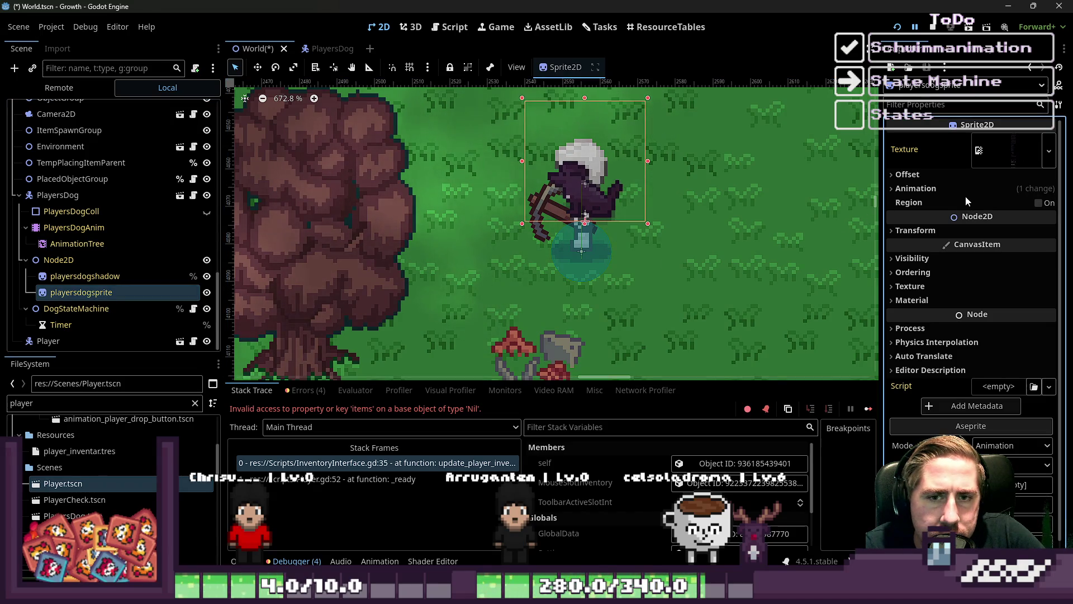
click(945, 175)
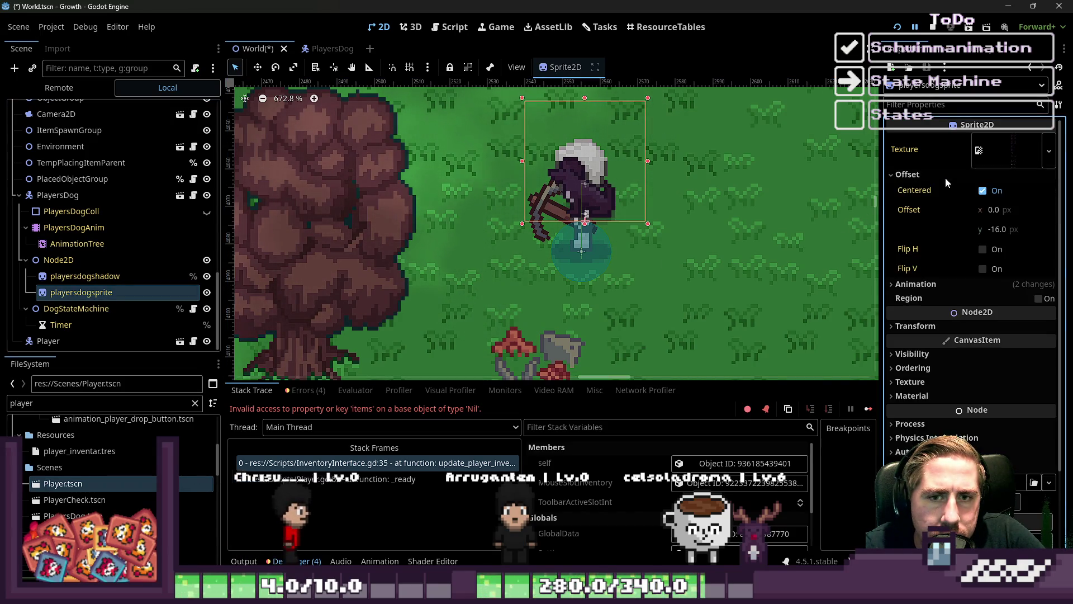
click(991, 230)
text(0)
key(Return)
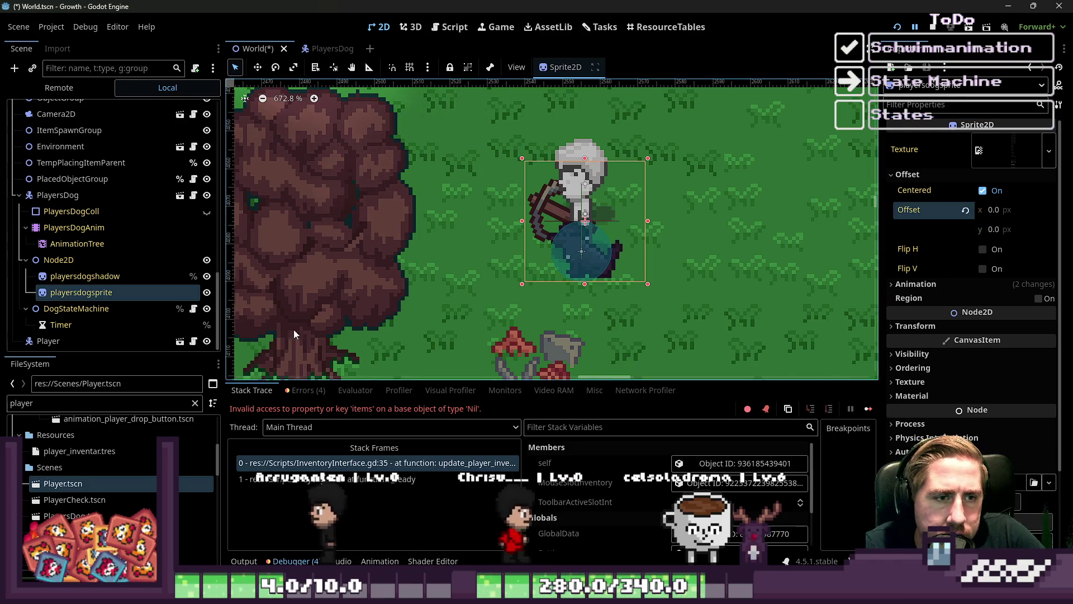
Move PlayersDog onto the base of the tree trunk.
click(56, 195)
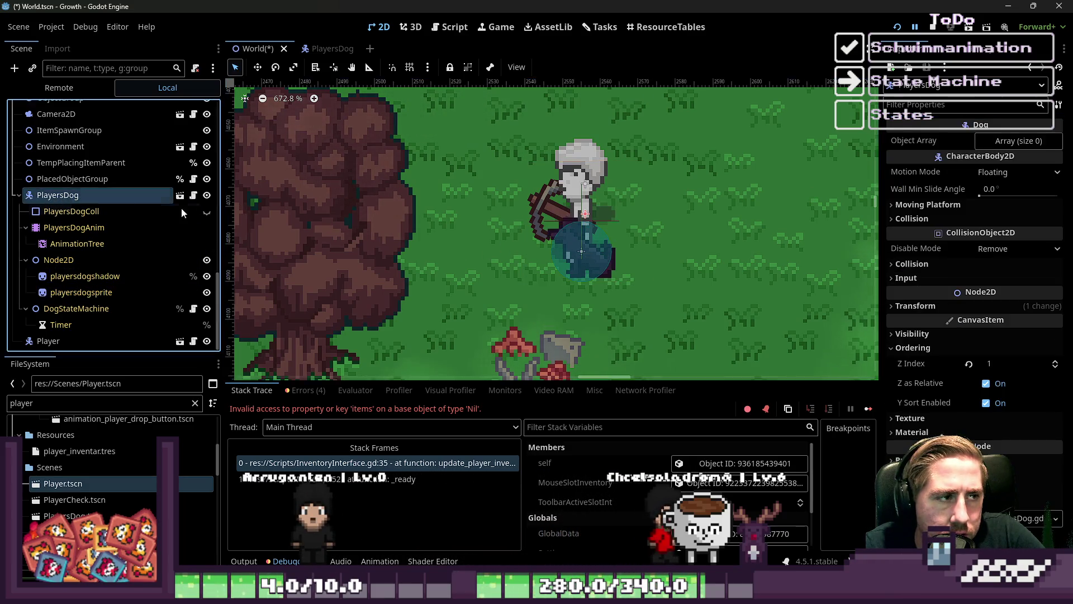
mouse_move(549, 259)
mouse_down()
mouse_move(544, 233)
mouse_move(319, 335)
mouse_up()
scroll(319, 335, down, 2)
scroll(410, 320, up, 2)
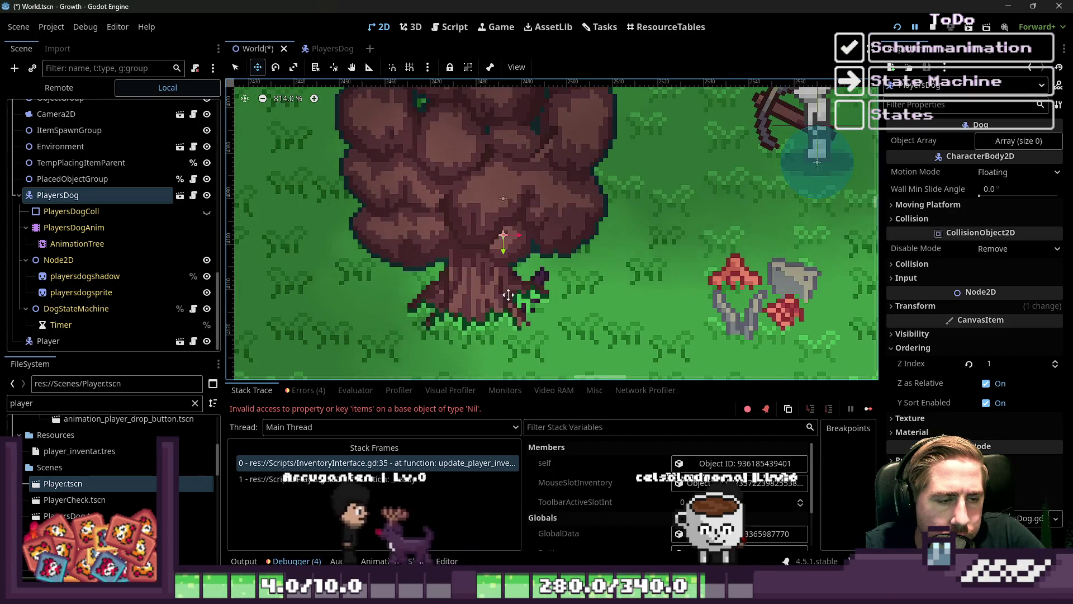